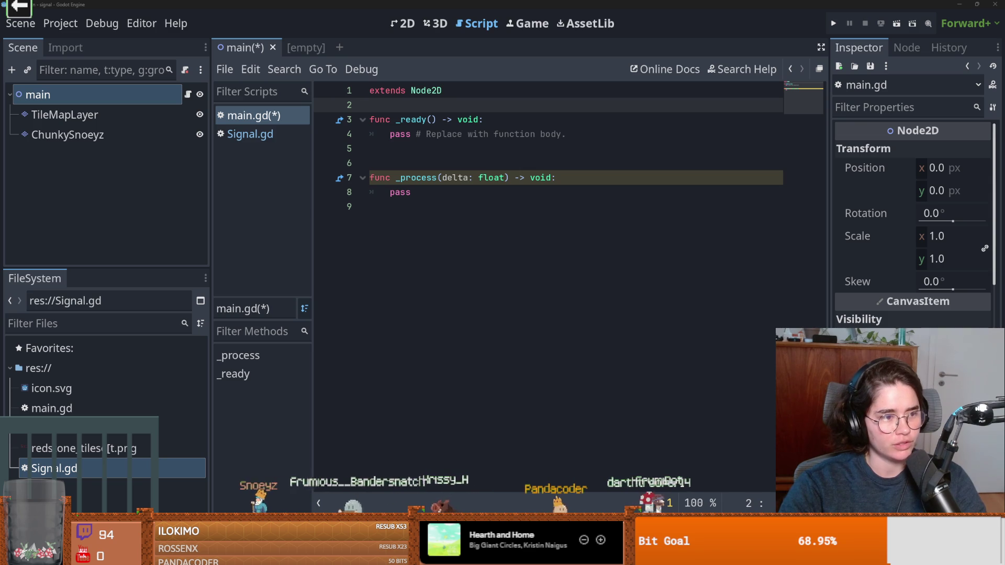
Look over the fitness score sheet in the browser, then come back to main.gd.
left_click(513, 257)
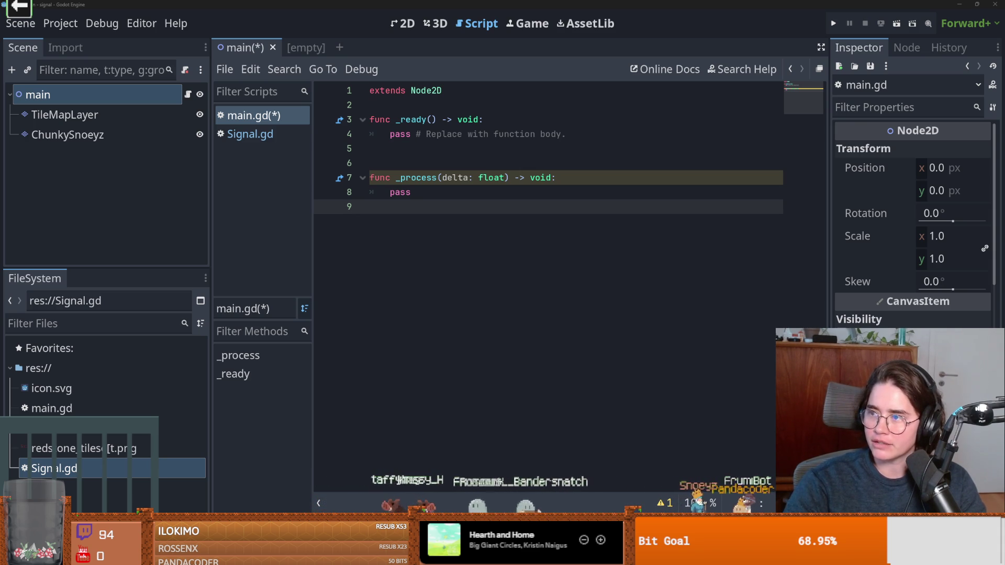
key("alt+Tab")
scroll(338, 291, "down", 3)
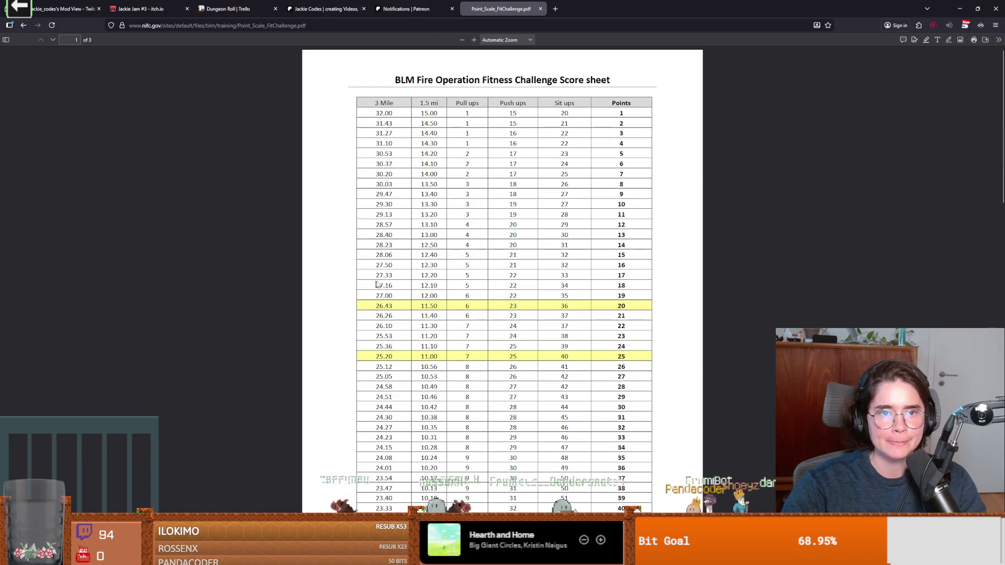
scroll(412, 300, "down", 3)
scroll(425, 303, "up", 5)
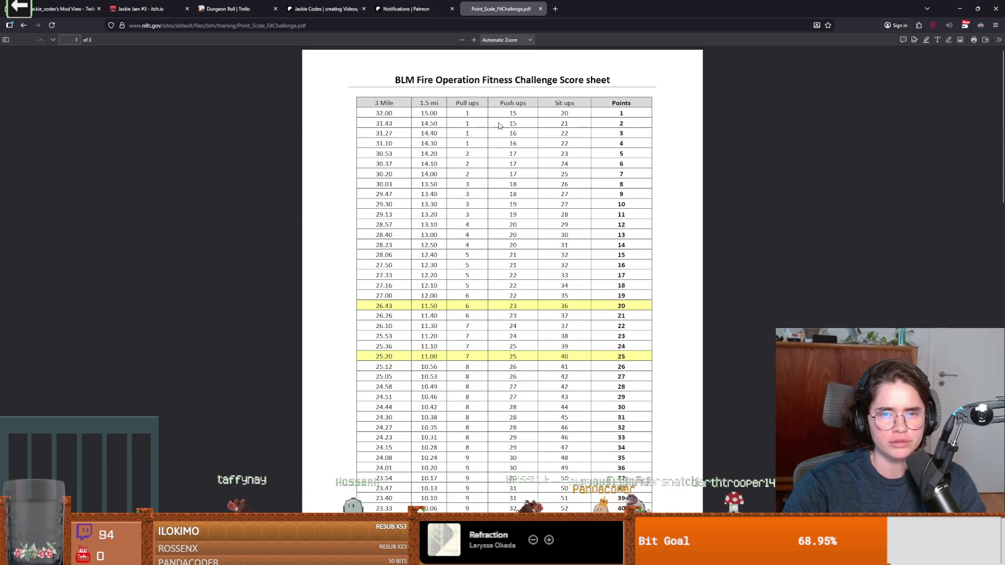
key("alt+Tab")
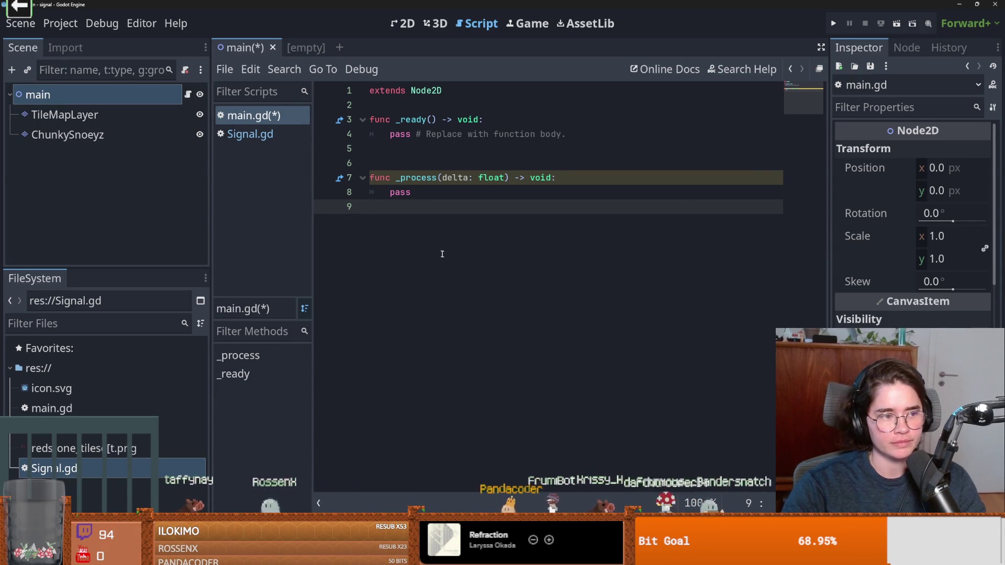
Delete the extra blank line between _ready() and _process() and save main.gd.
key("Up")
key("Up")
key("Up")
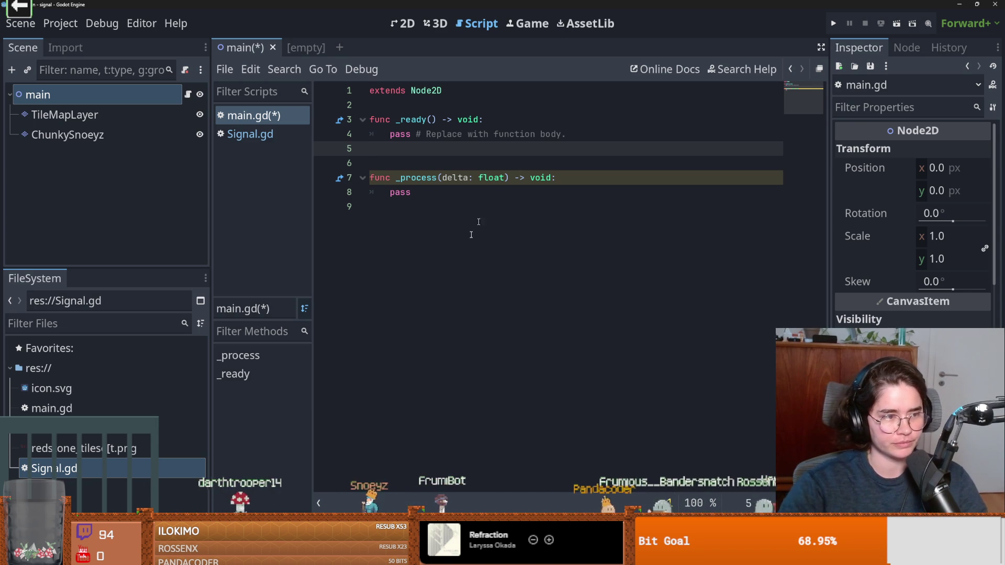
left_click(479, 288)
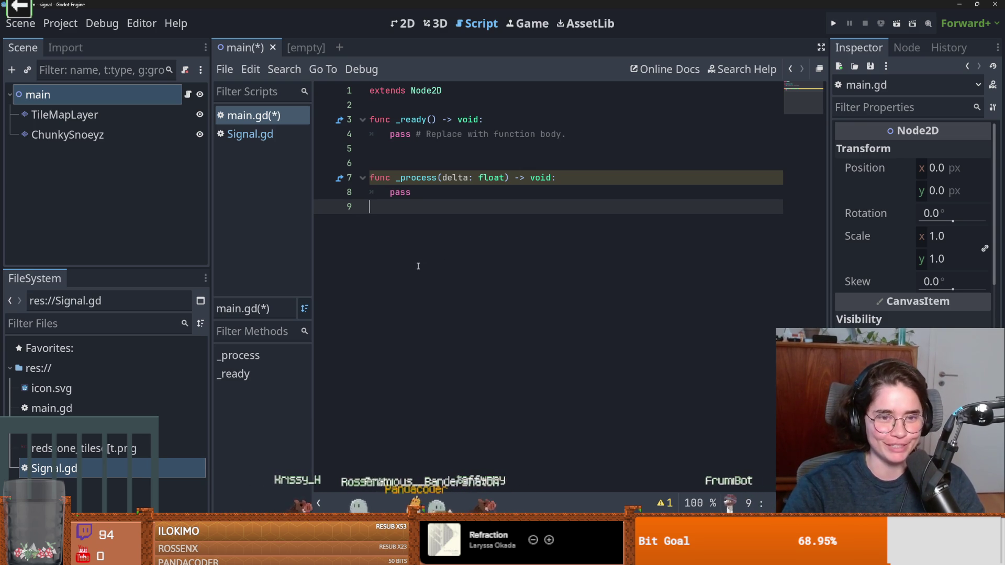
key("Up")
key("Up")
key("Up")
key("BackSpace")
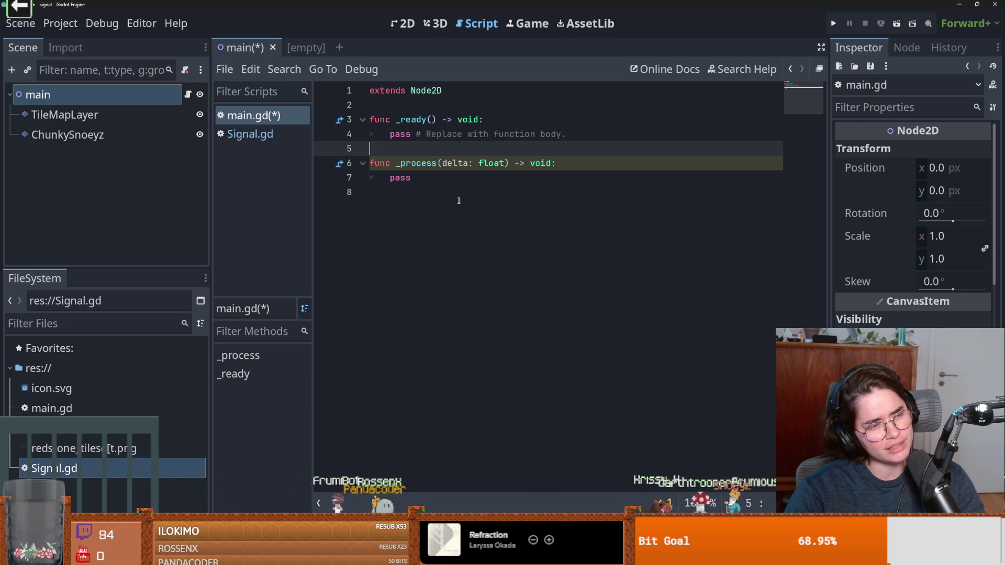
left_click(461, 215)
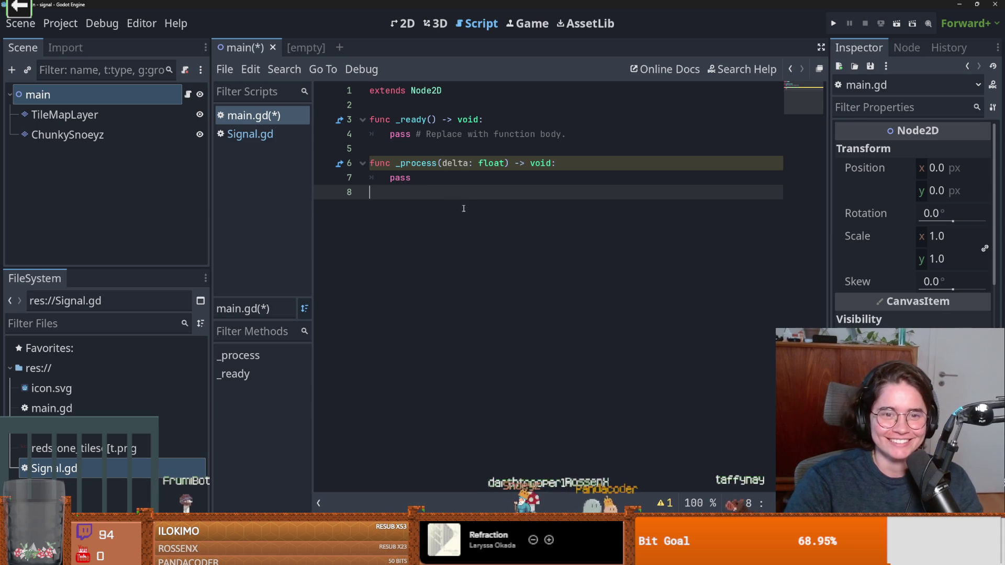
left_click(352, 134, "shift")
key("ctrl+s")
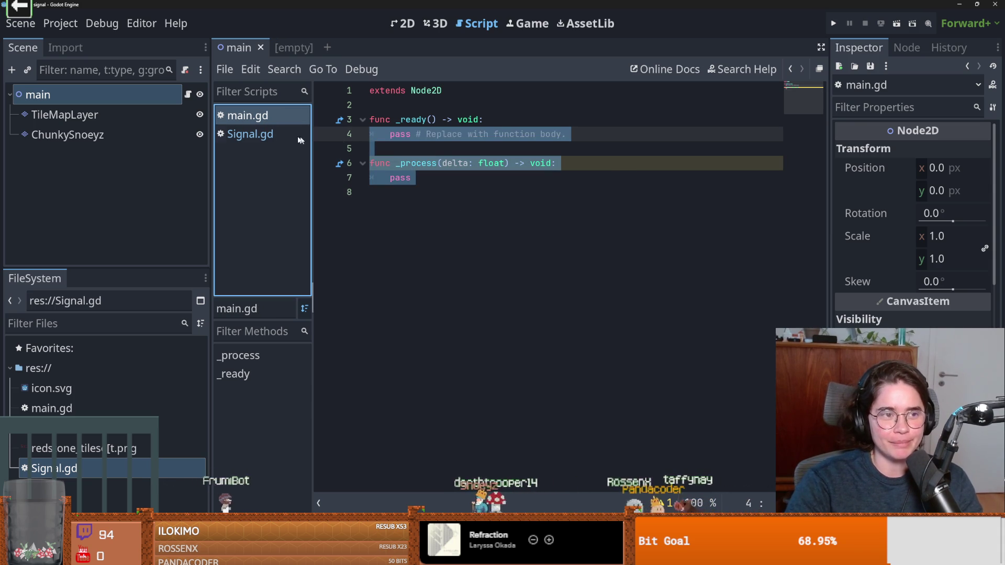
Switch to Signal.gd and add a new line below extends Node.
left_click(253, 134)
key("Return")
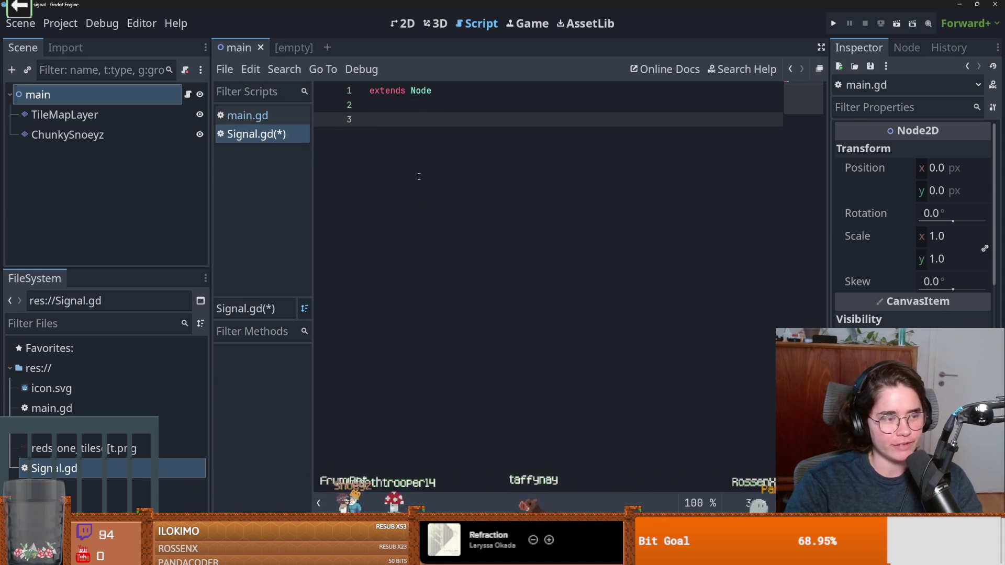
left_click(60, 23)
Open Project Settings and look over the Rendering > Textures options.
left_click(78, 40)
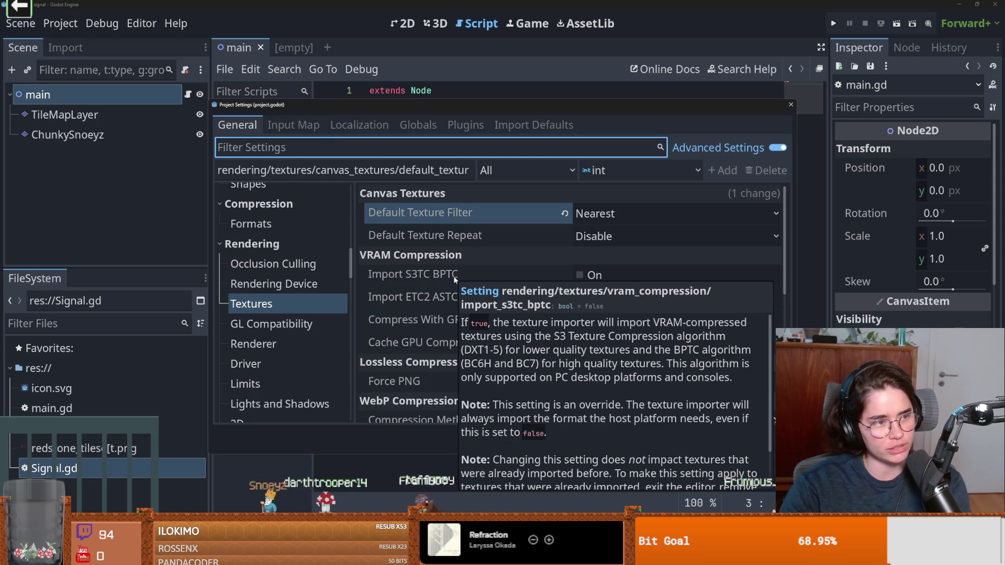
left_click(521, 186)
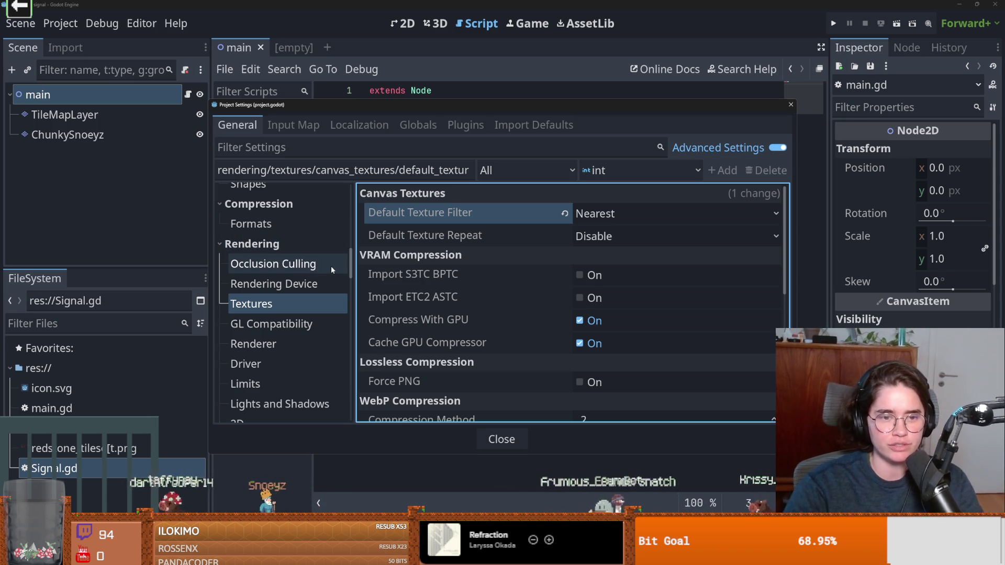
scroll(314, 270, "up", 15)
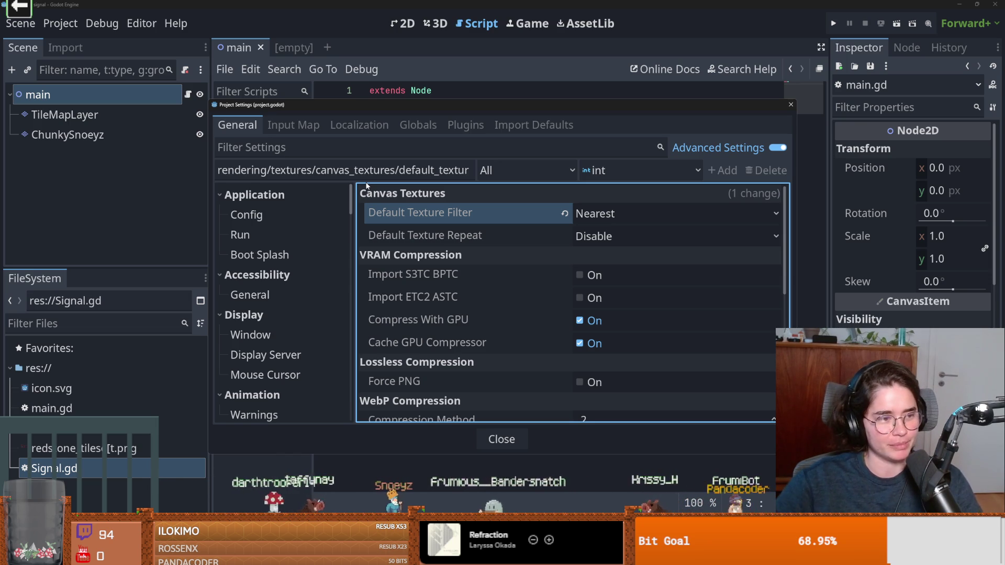
scroll(295, 285, "down", 5)
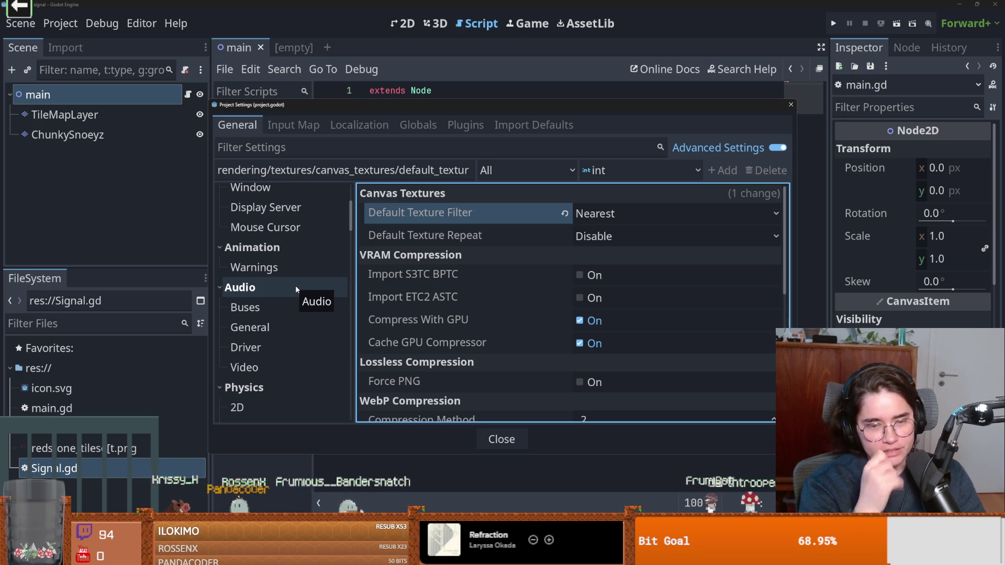
left_click_drag(350, 223, 342, 381)
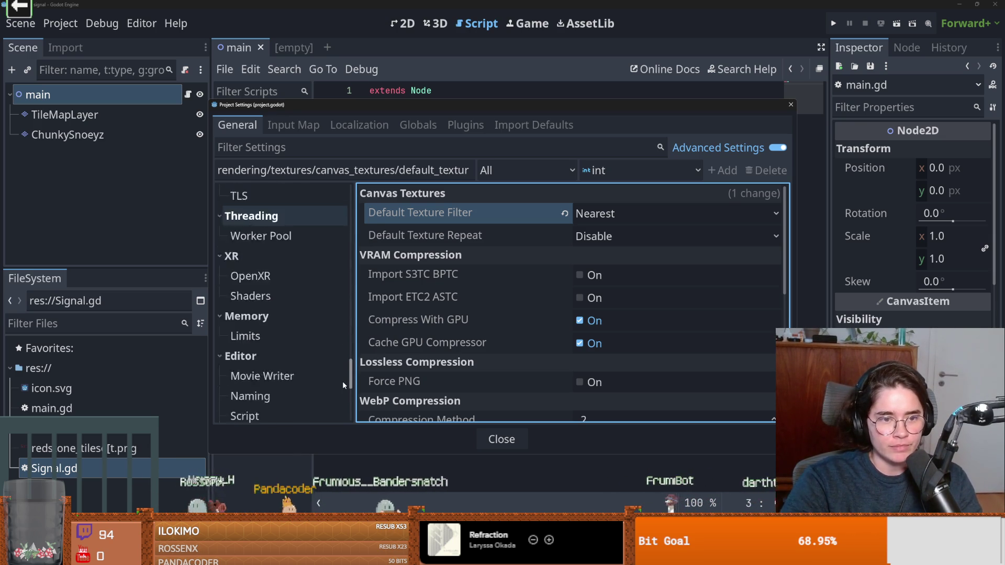
scroll(343, 380, "up", 1)
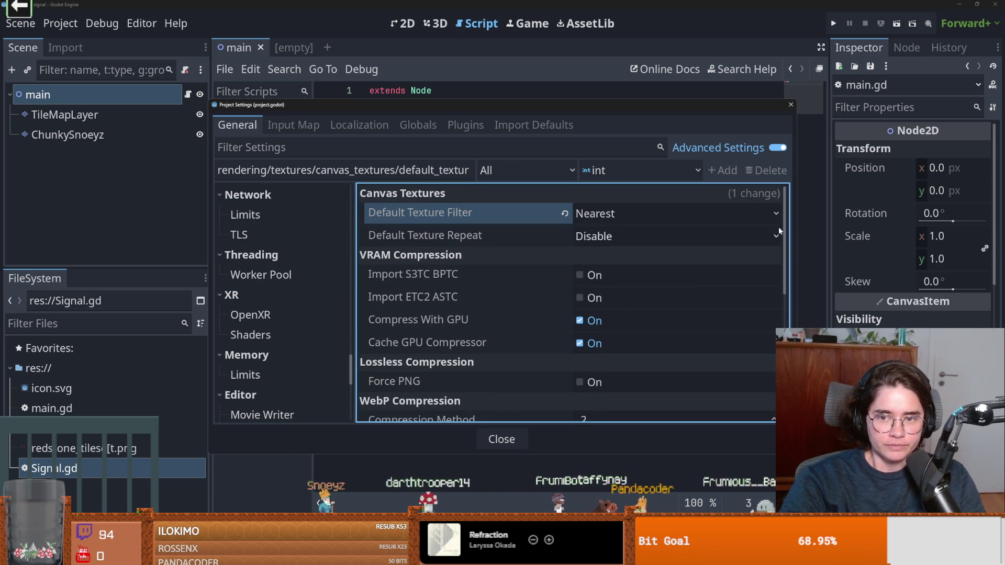
Scroll through the settings and switch to the Globals > Autoload page.
mouse_move(785, 227)
left_mouse_down()
mouse_move(785, 352)
mouse_move(796, 212)
left_mouse_up()
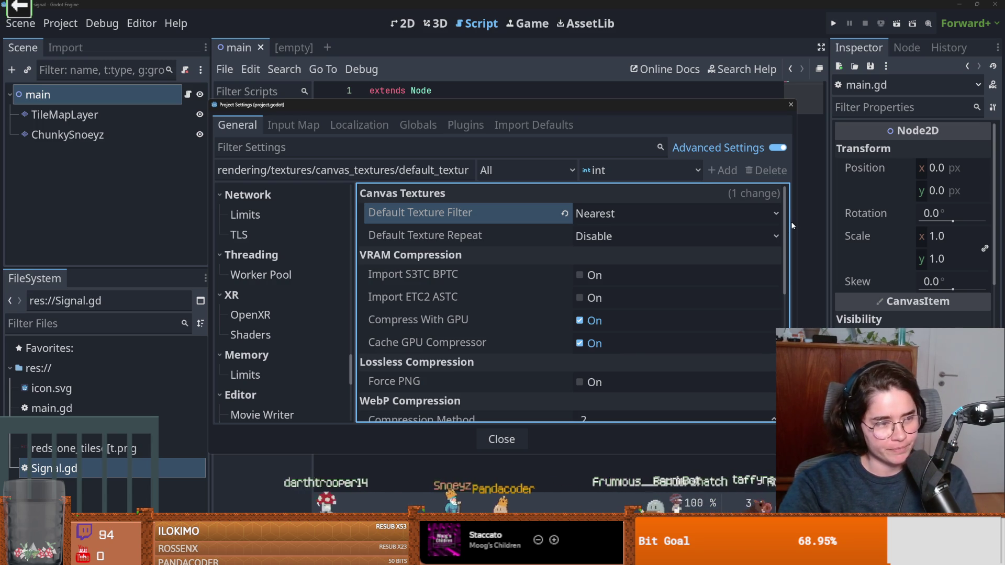
left_click_drag(790, 232, 792, 294)
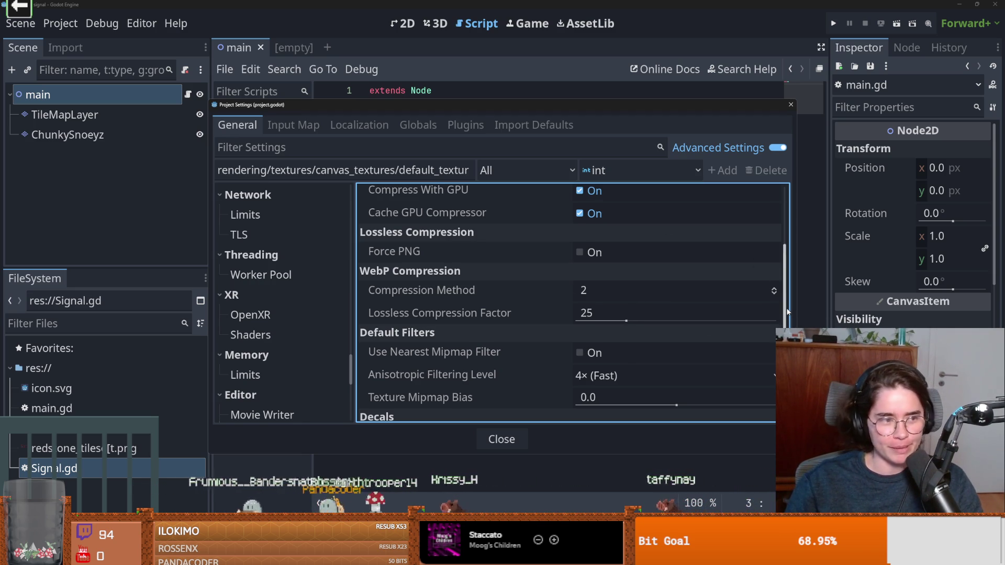
scroll(788, 306, "down", 3)
scroll(568, 303, "down", 1)
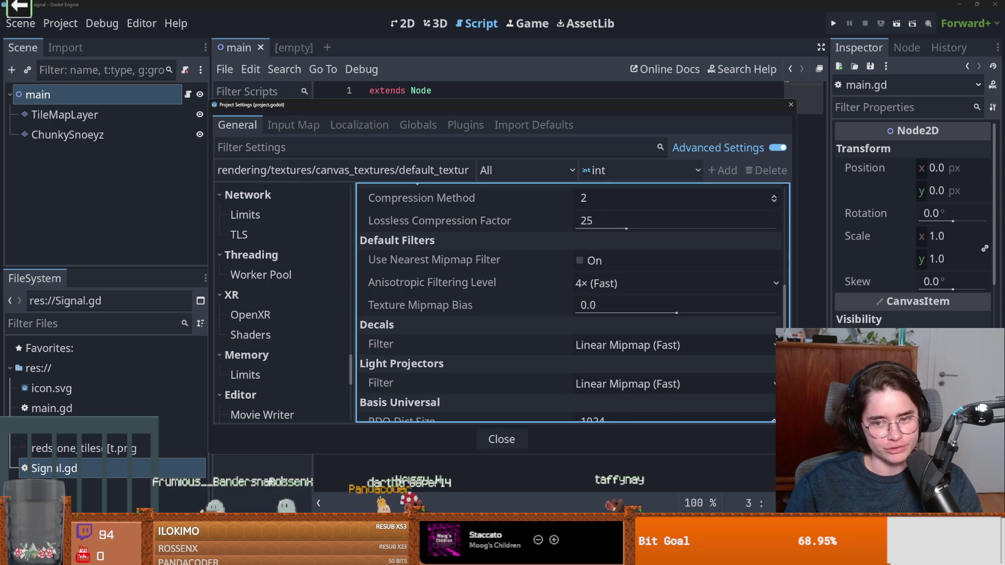
scroll(573, 303, "down", 2)
scroll(293, 312, "up", 6)
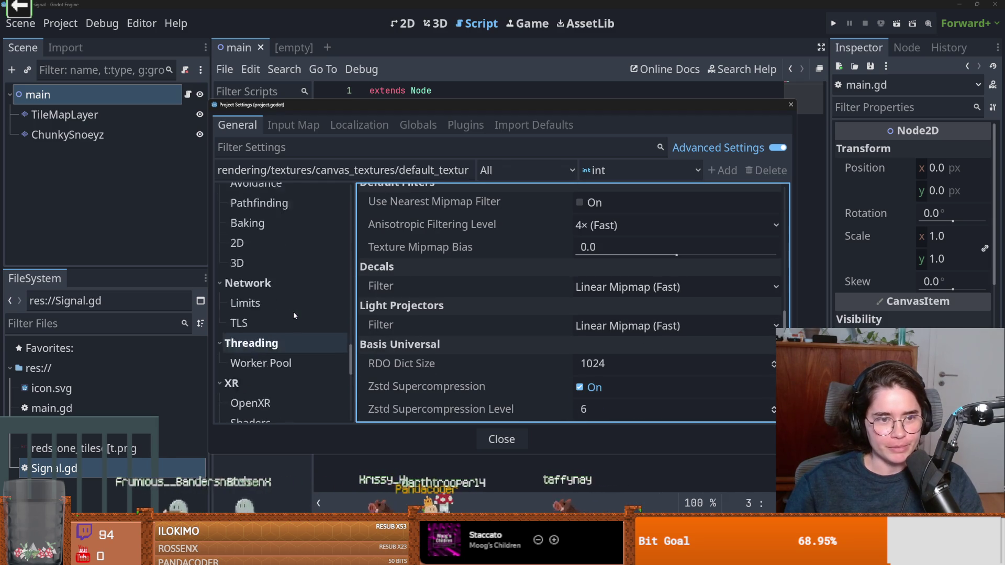
left_click(418, 125)
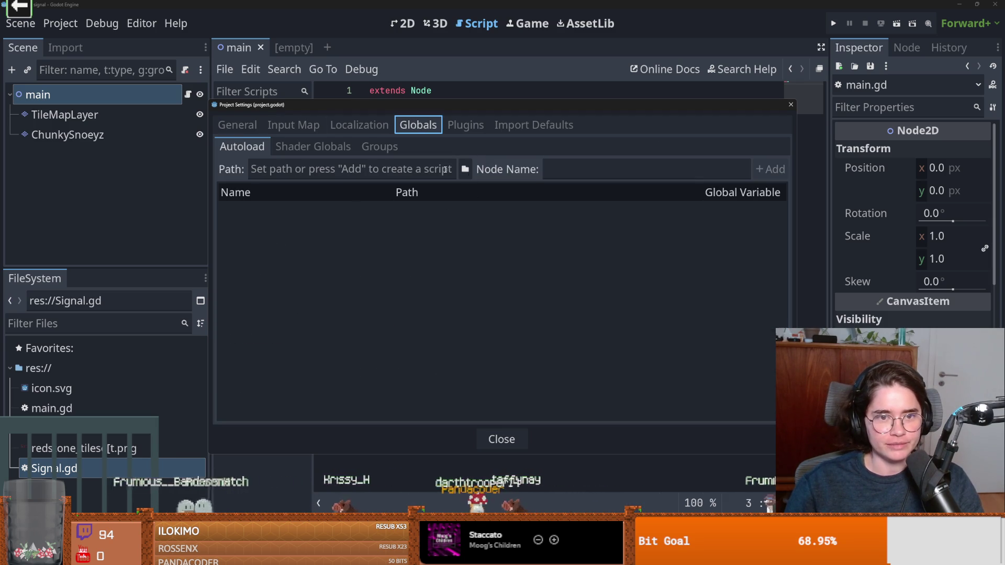
Autoload res://Signal.gd with node name MainSignal, then close Project Settings.
left_click(465, 169)
double_click(468, 198)
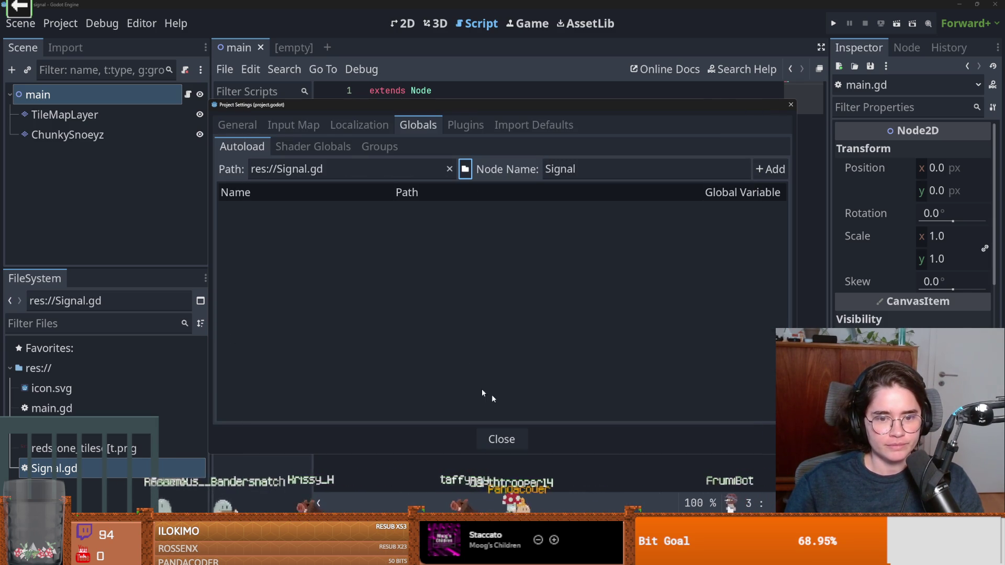
left_click(770, 170)
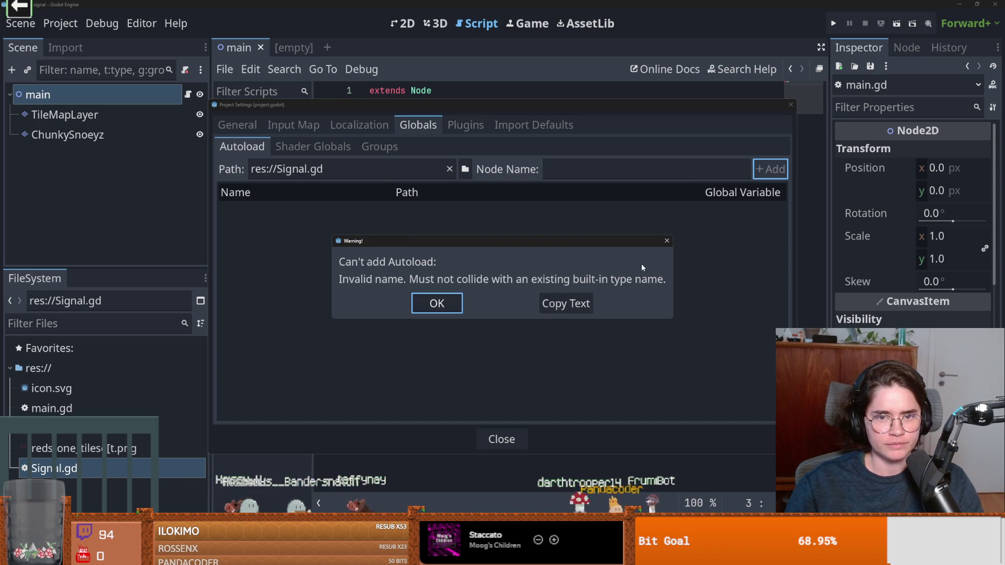
left_click(666, 240)
left_click(572, 176)
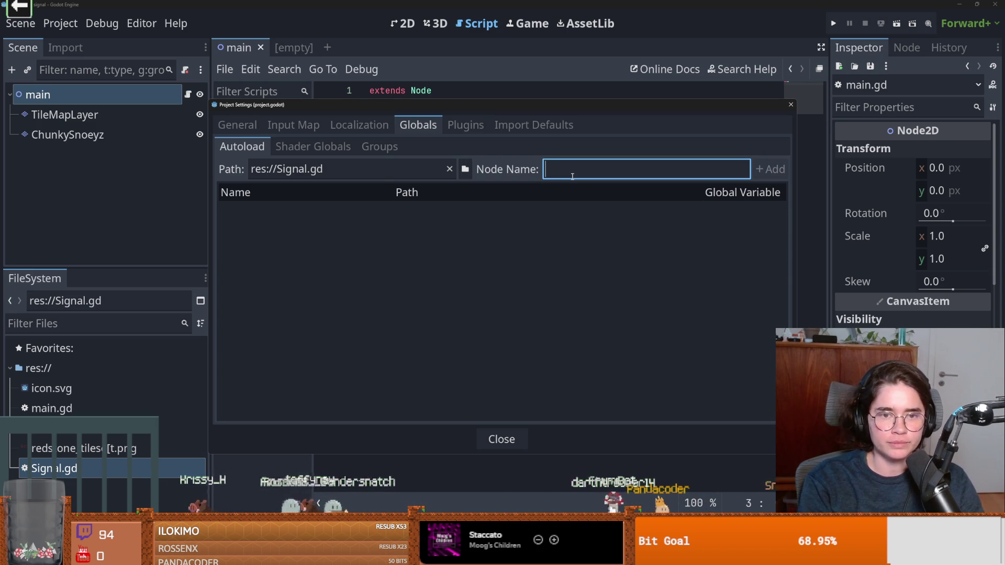
type("Mai")
key("BackSpace")
key("BackSpace")
key("BackSpace")
type("Sig")
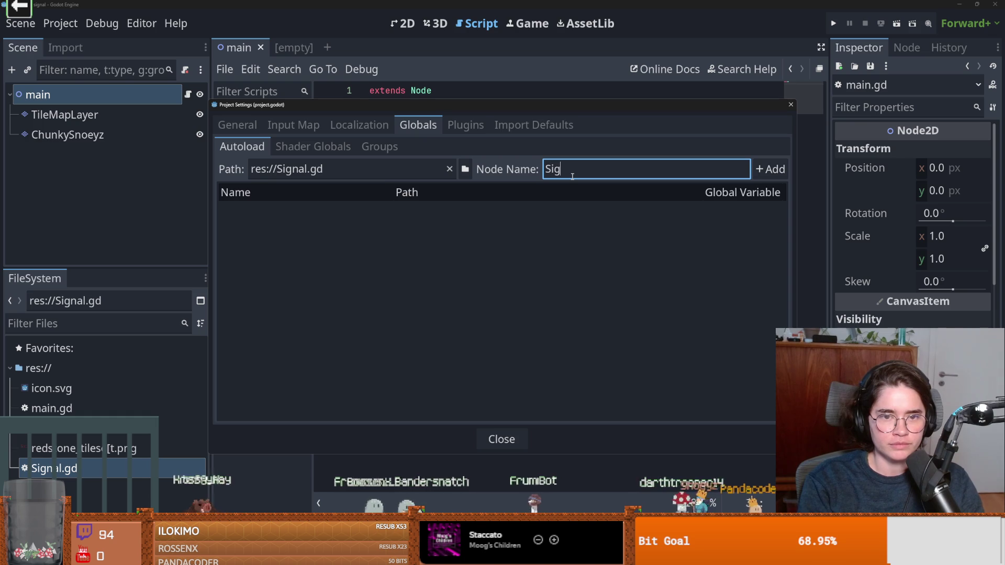
type("nalMain")
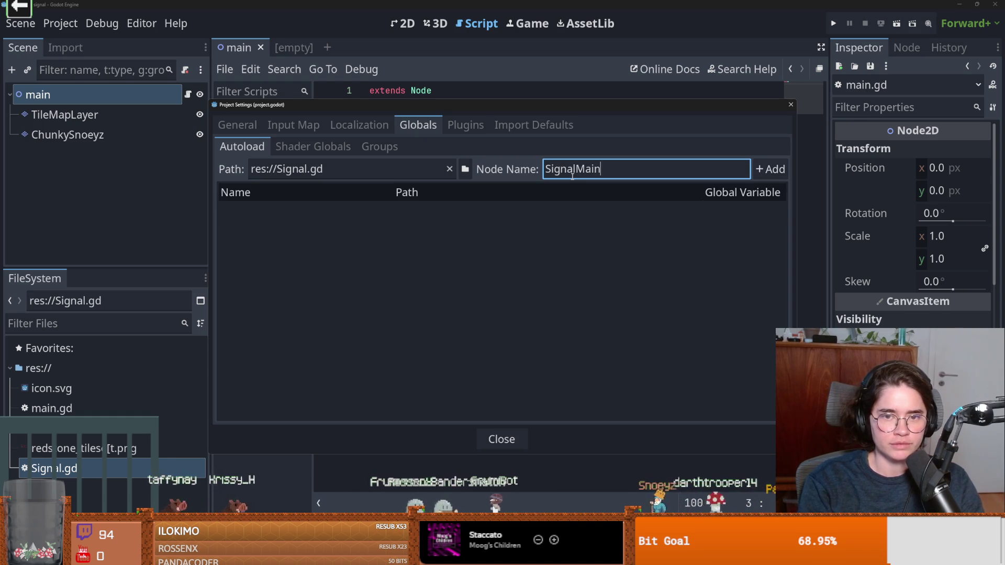
key("ctrl+a")
type("Ma")
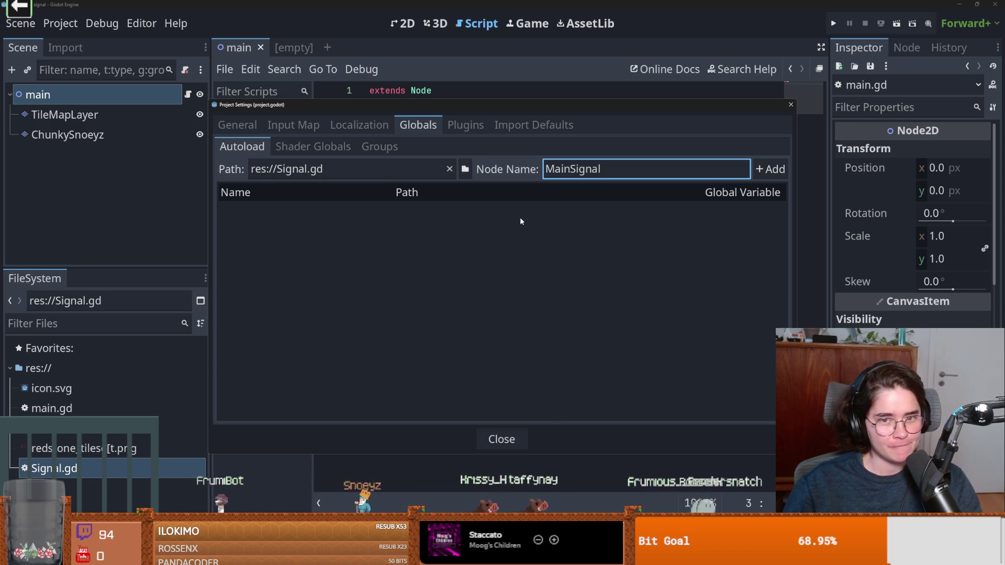
left_click(770, 169)
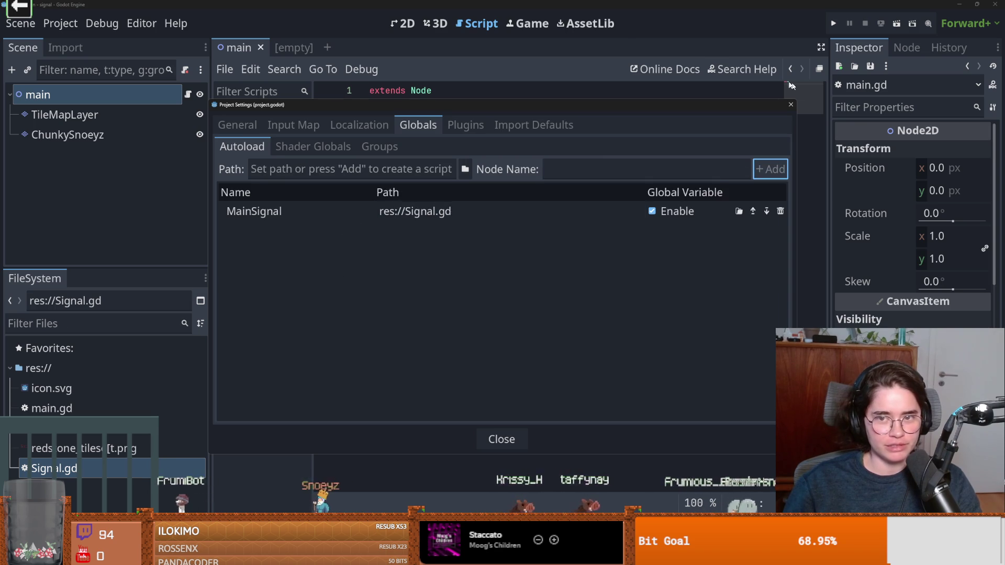
key("Escape")
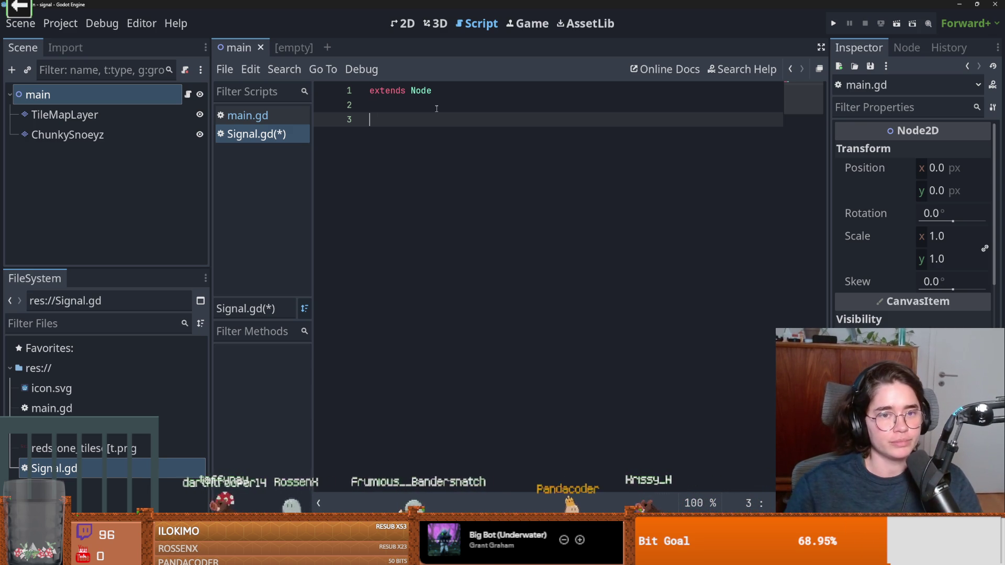
Save Signal.gd and write var all_red_states = [] on line 3.
key("ctrl+s")
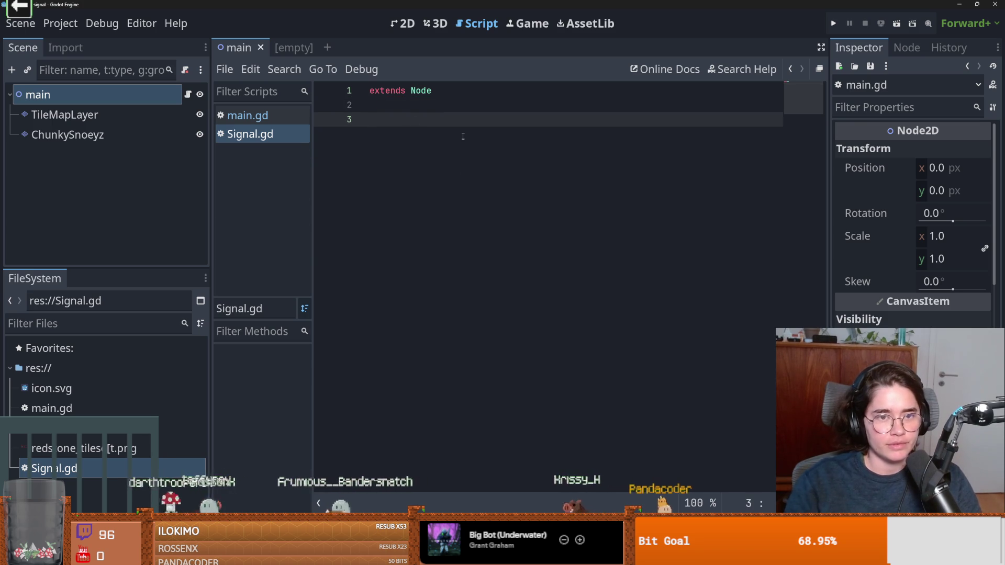
key("BackSpace")
type("var")
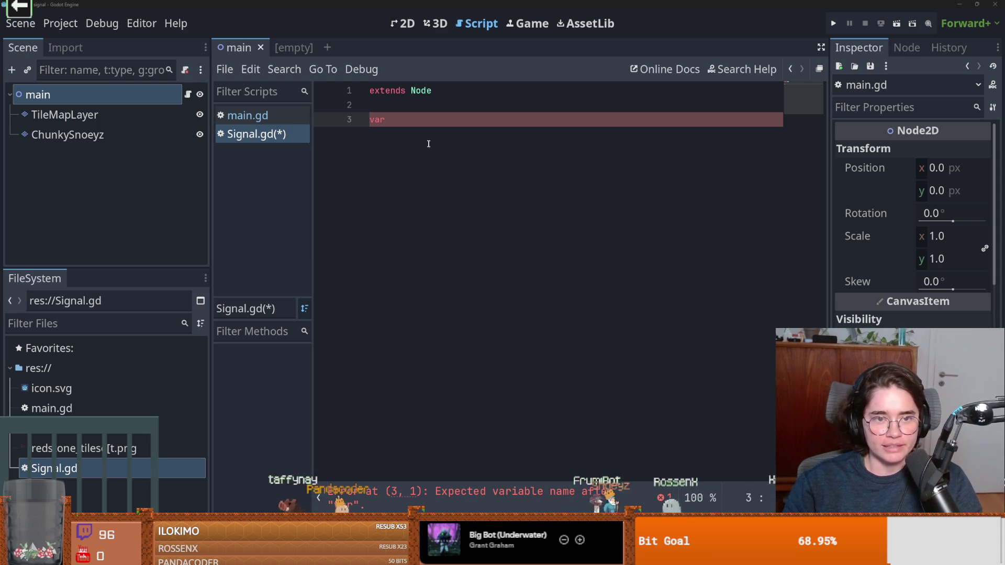
type("all")
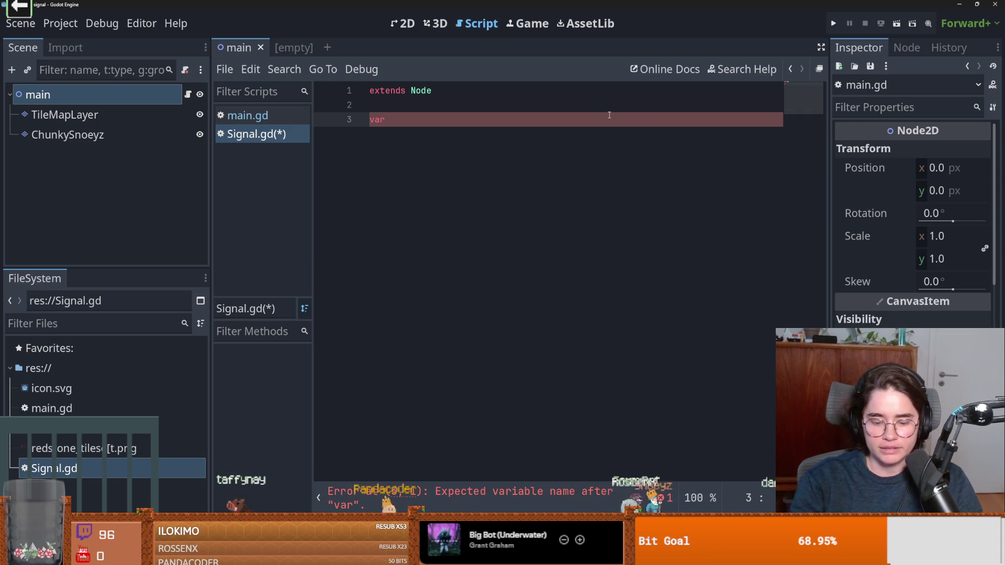
type("_re")
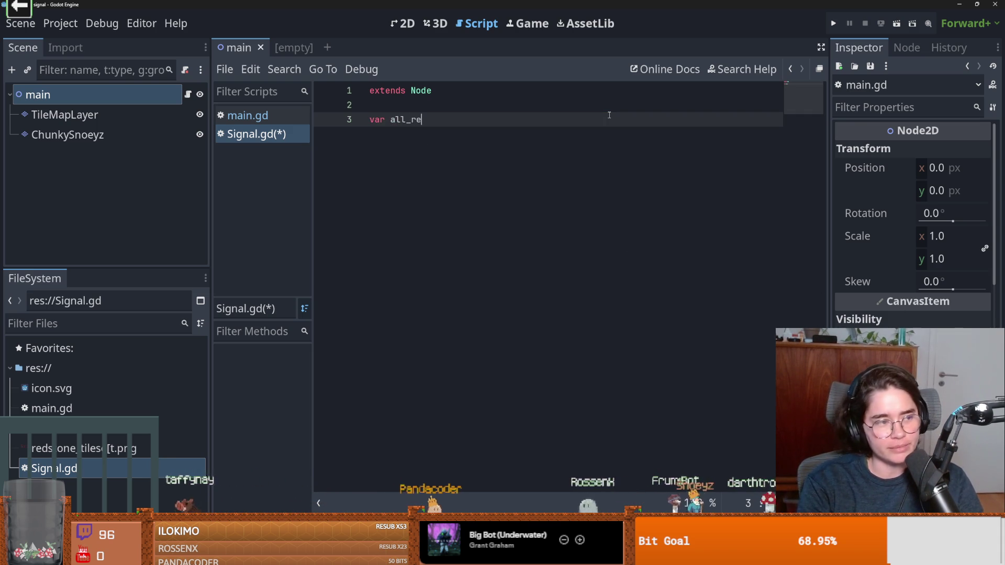
type("d_states")
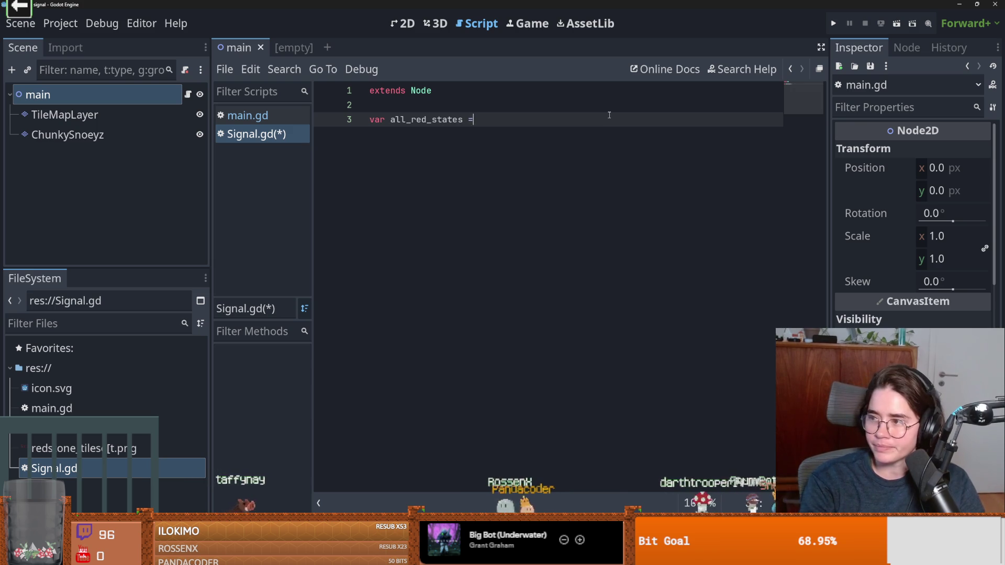
type(" = ")
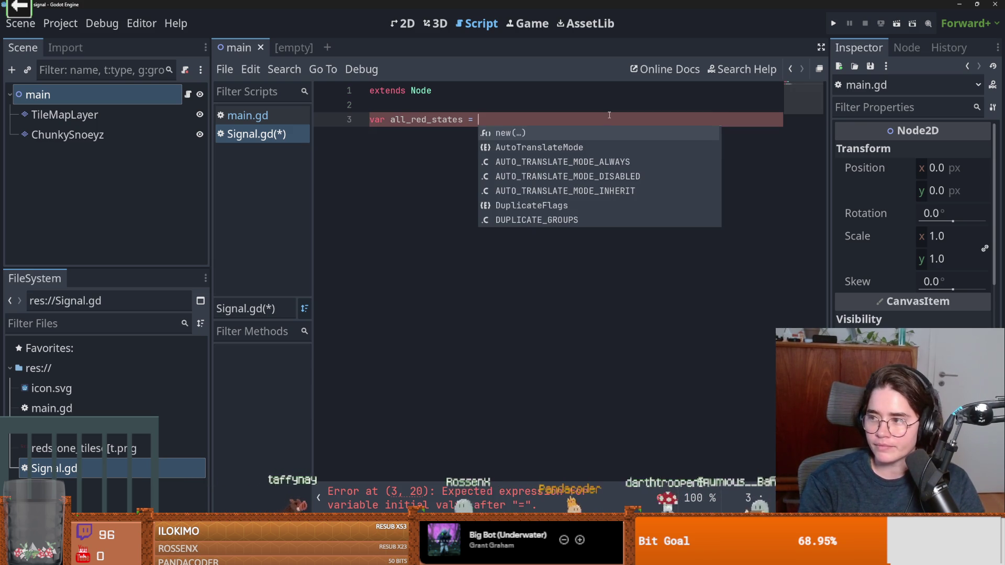
type("[")
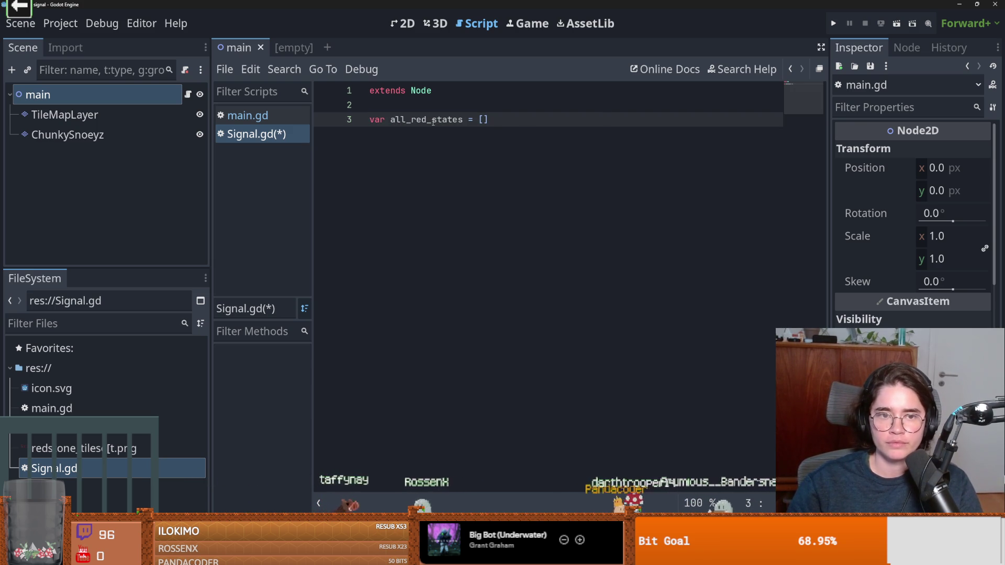
left_click_drag(489, 120, 360, 116)
Check the uid992 note in the Excalidraw redstone states sketch, then return to Godot.
key("alt+Tab")
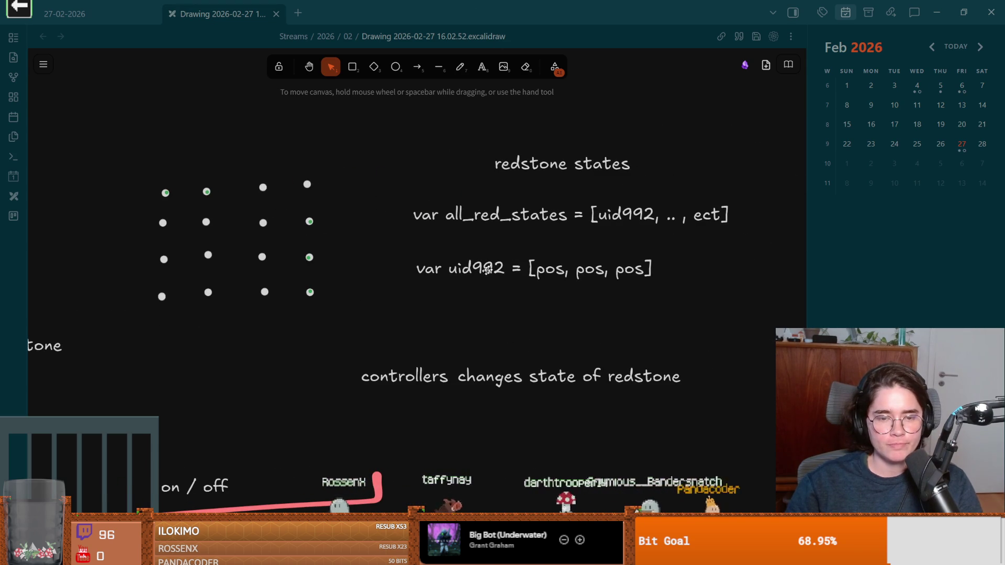
left_click(493, 269)
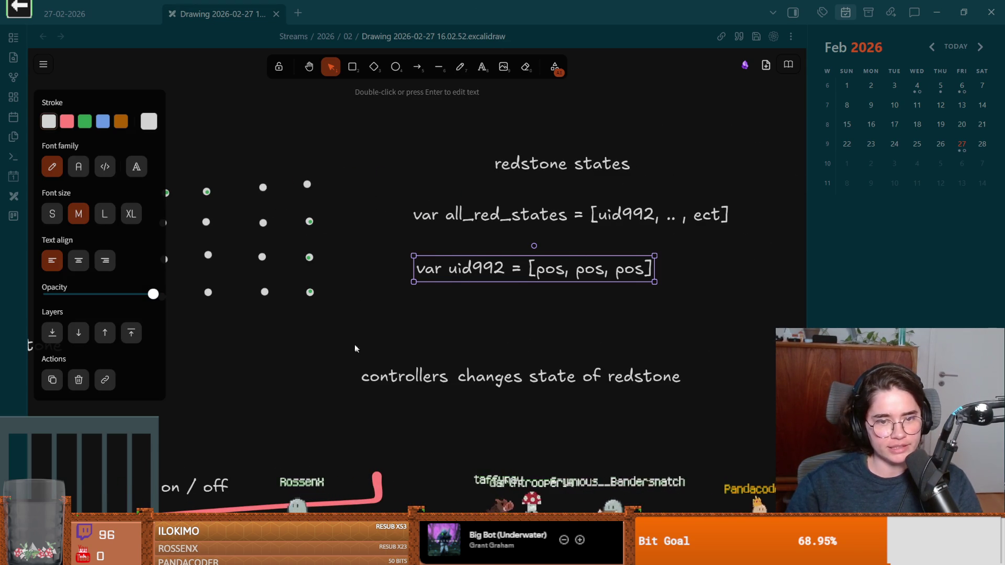
scroll(366, 359, "down", 2)
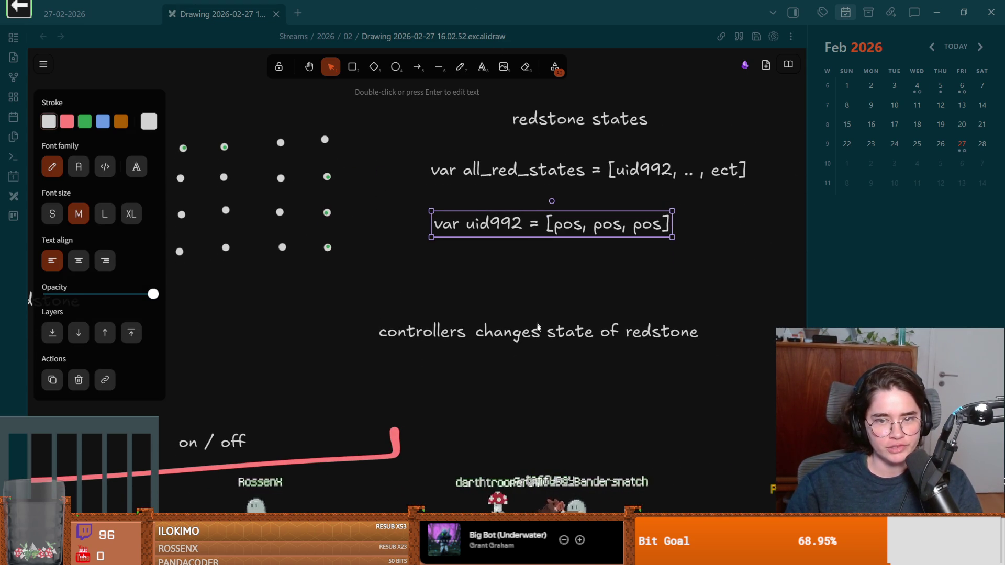
scroll(510, 256, "up", 1)
key("alt+Tab")
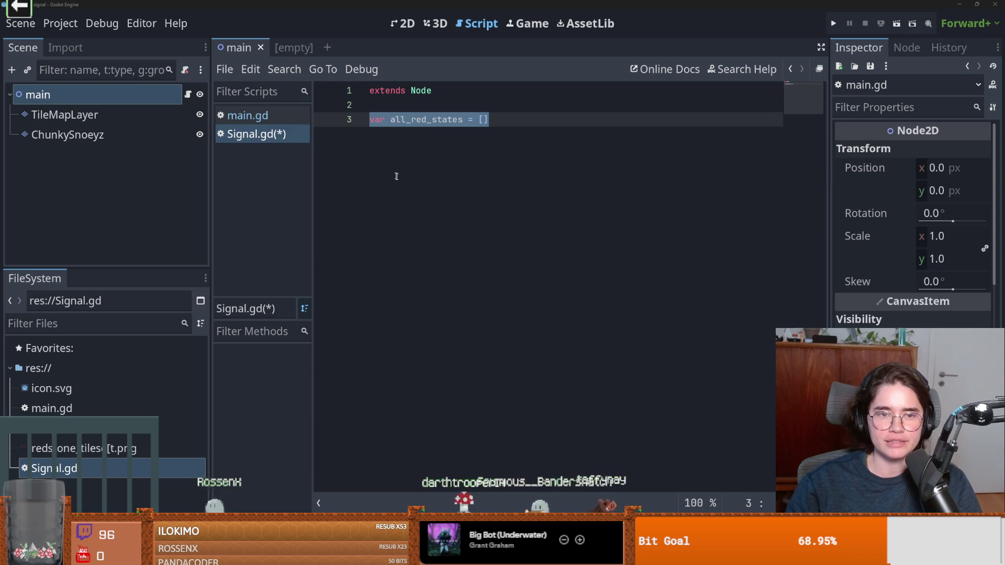
Add var states_uid = { } below all_red_states, with the braces split onto separate lines.
left_click(415, 101)
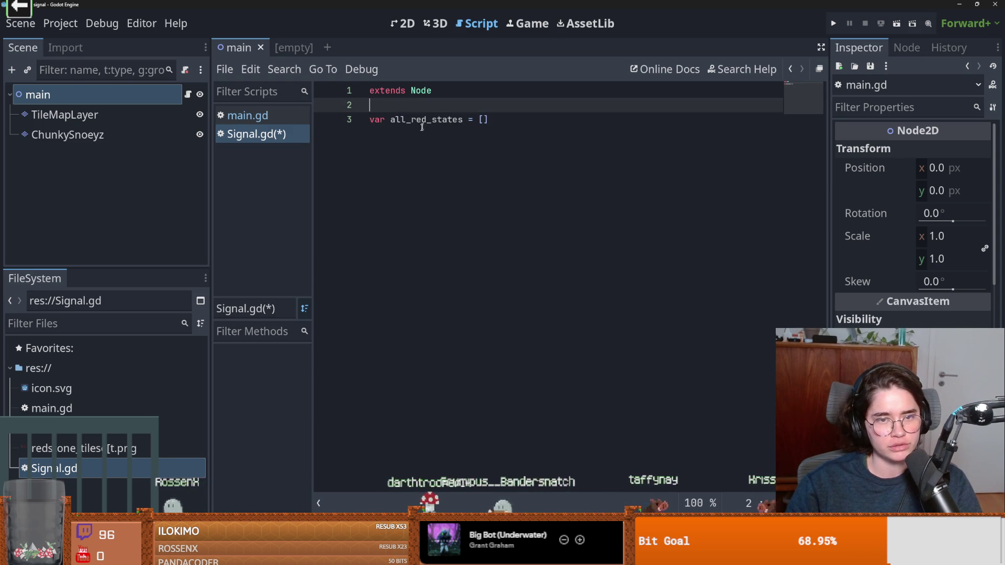
left_click(497, 120)
key("Return")
key("Return")
type("var states_uid + {")
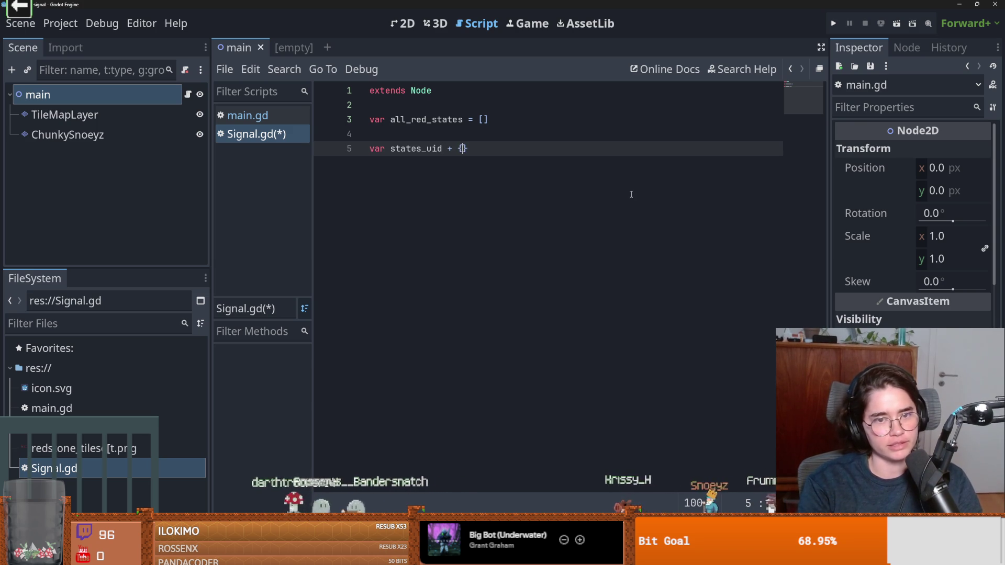
type("{")
key("Escape")
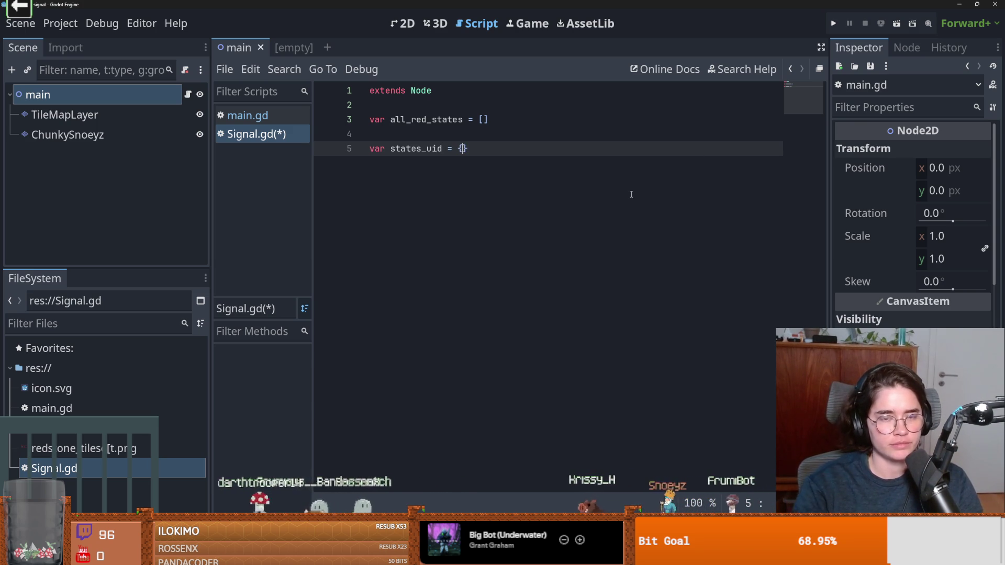
key("Return")
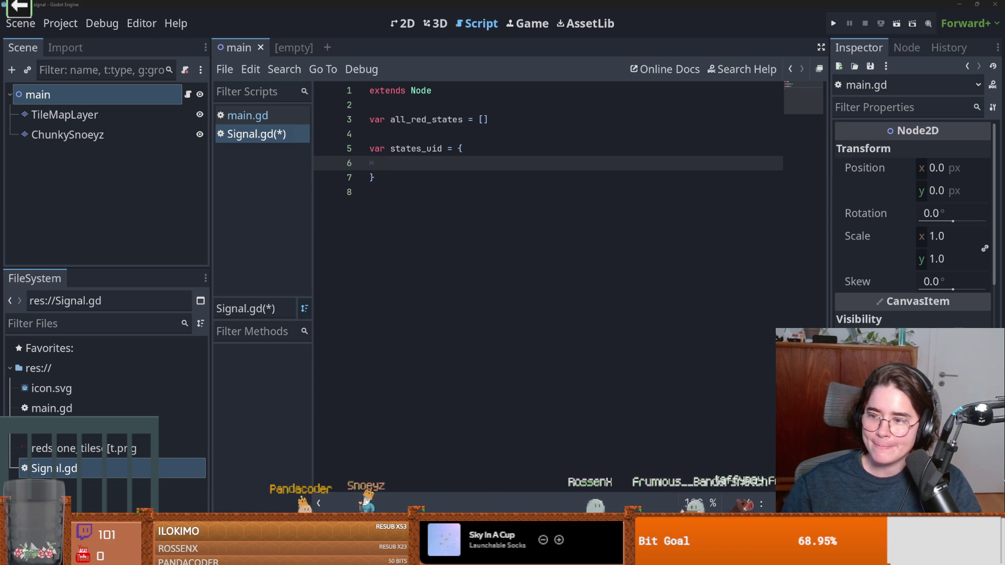
Switch over to the fitness channel in Discord.
key("alt+Tab")
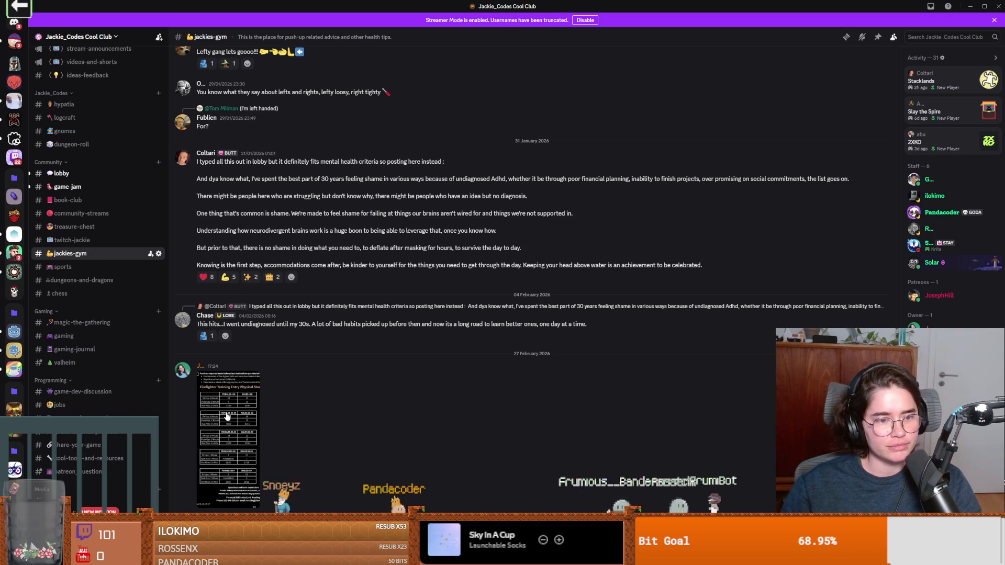
Enlarge the Firefighter Training Entry Physical Standards image, zoom into the age tables, then zoom back out.
left_click(254, 388)
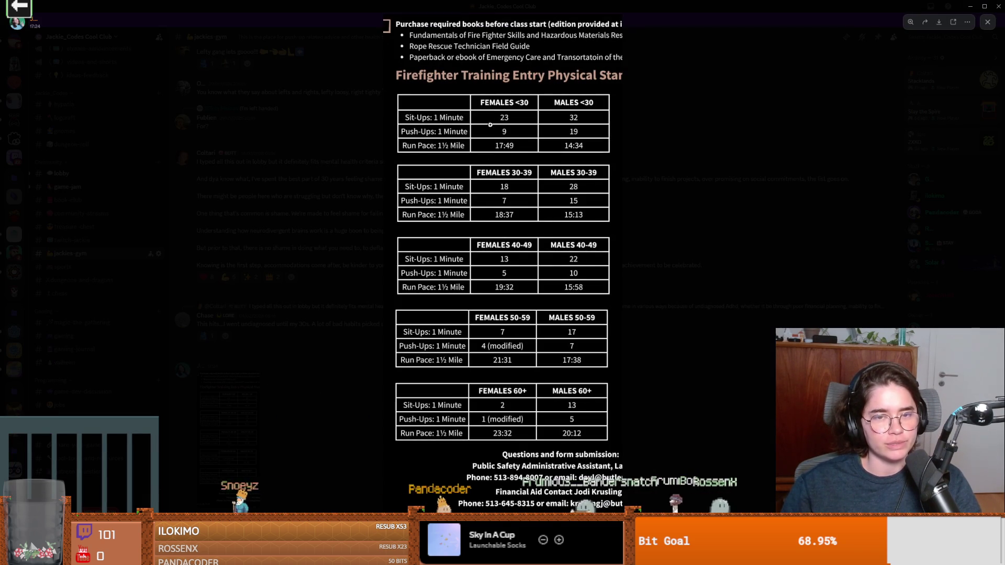
left_click(519, 397)
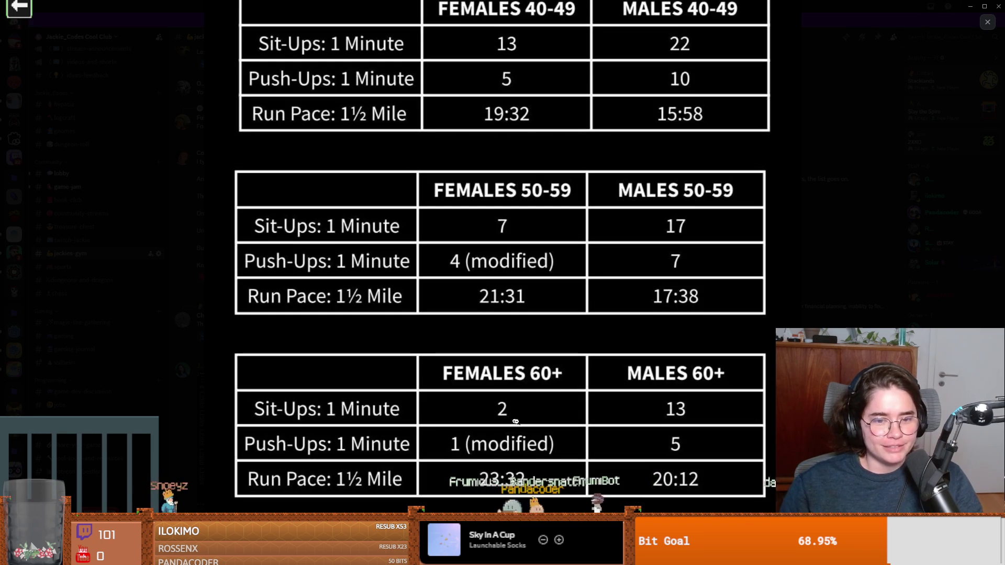
left_click(540, 441)
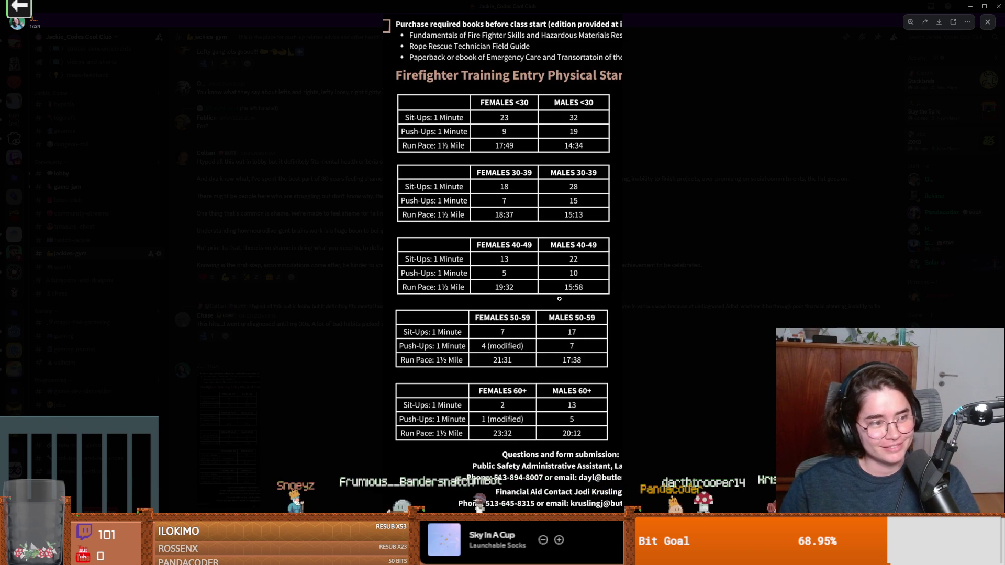
Write the first states_uid entry as 'chunk : Vector2,'.
key("alt+Tab")
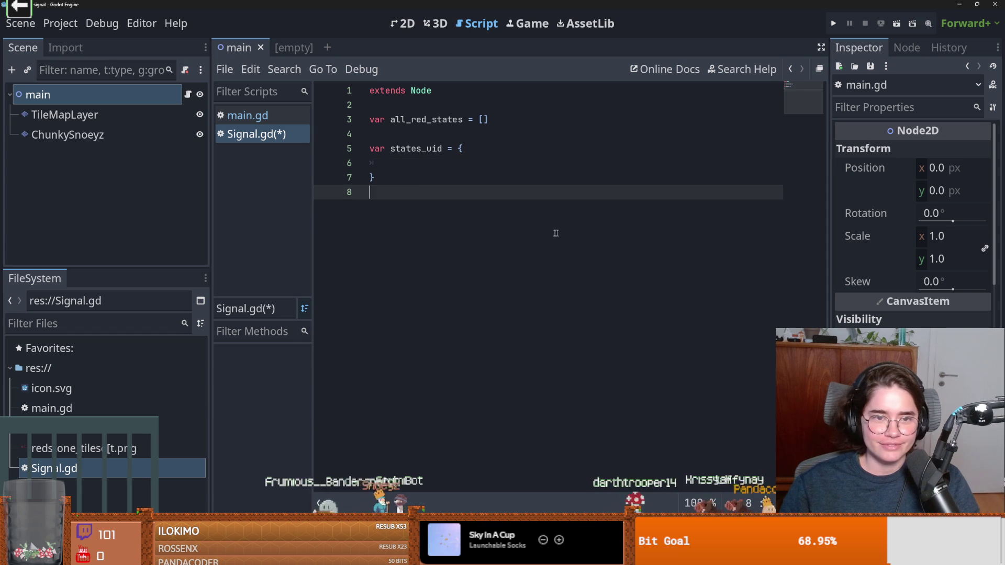
type("chunk")
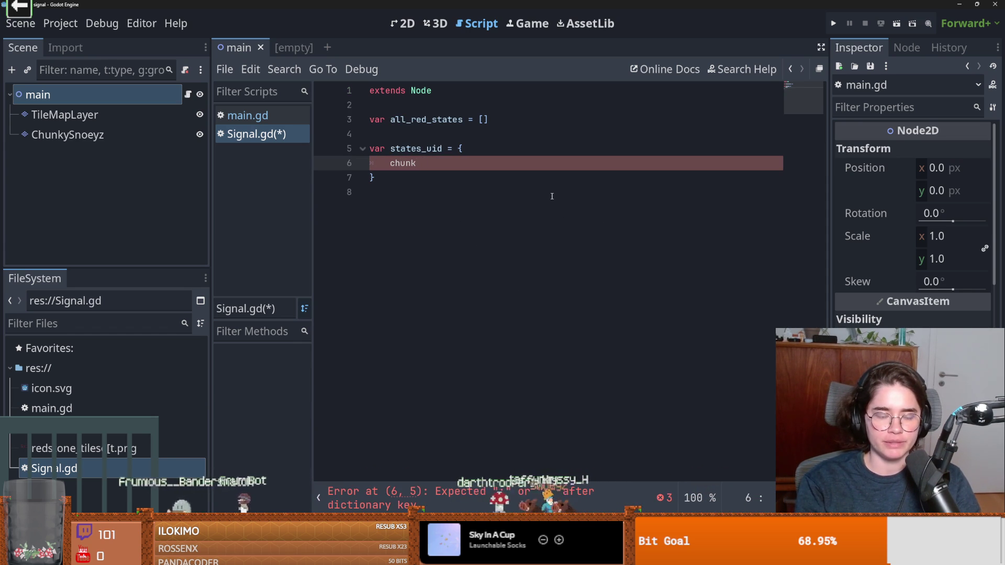
type(" :")
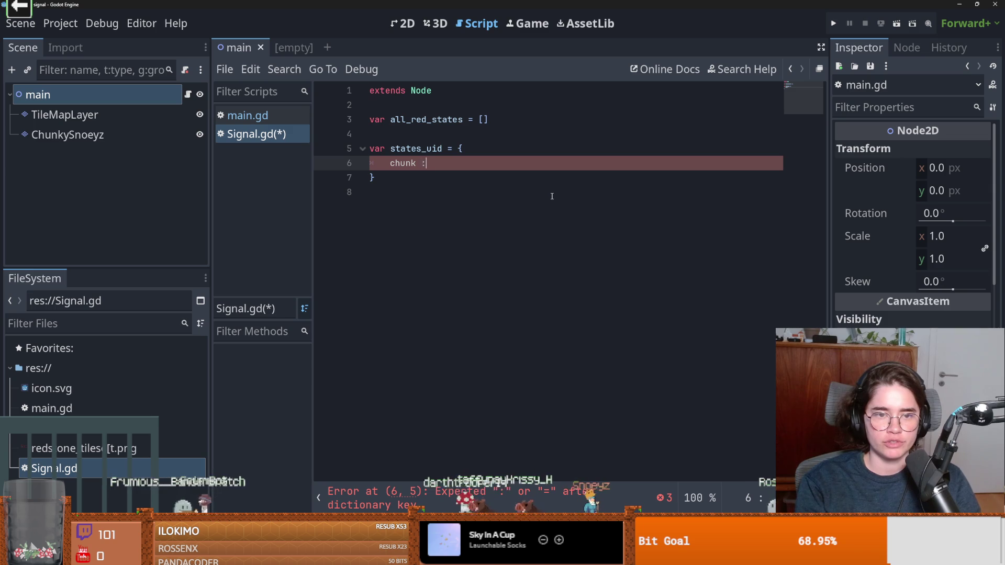
key("BackSpace")
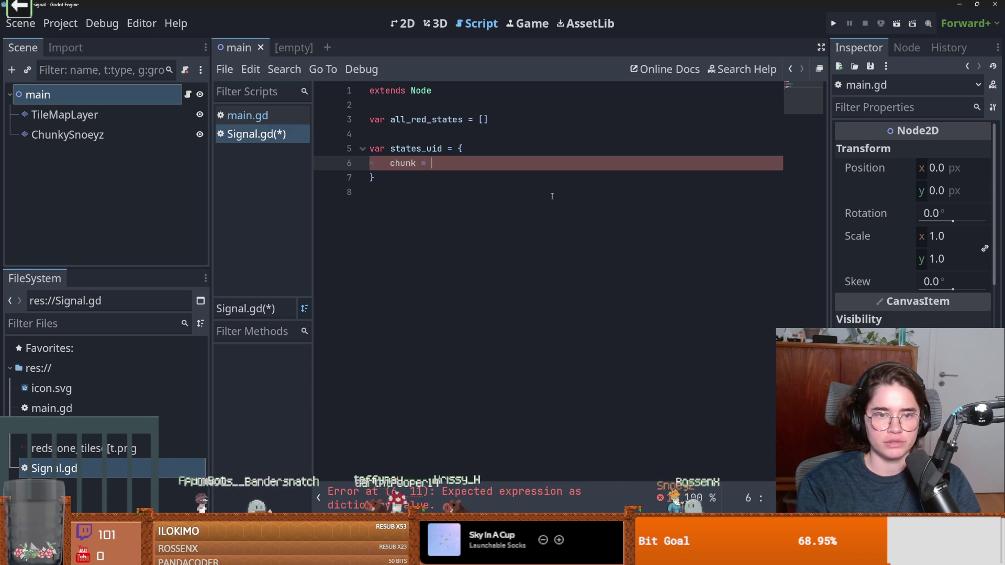
key("BackSpace")
type("= ")
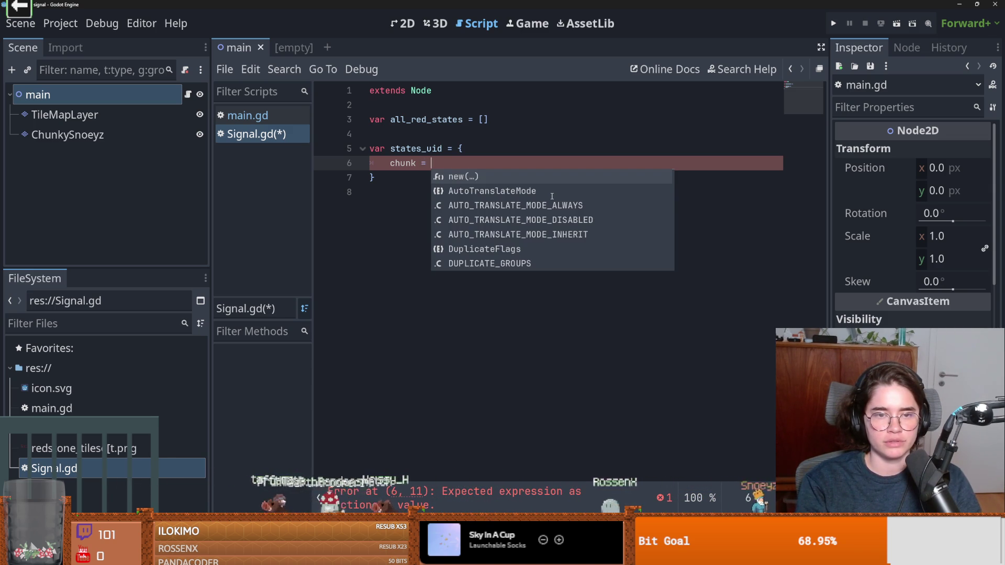
type("Vec")
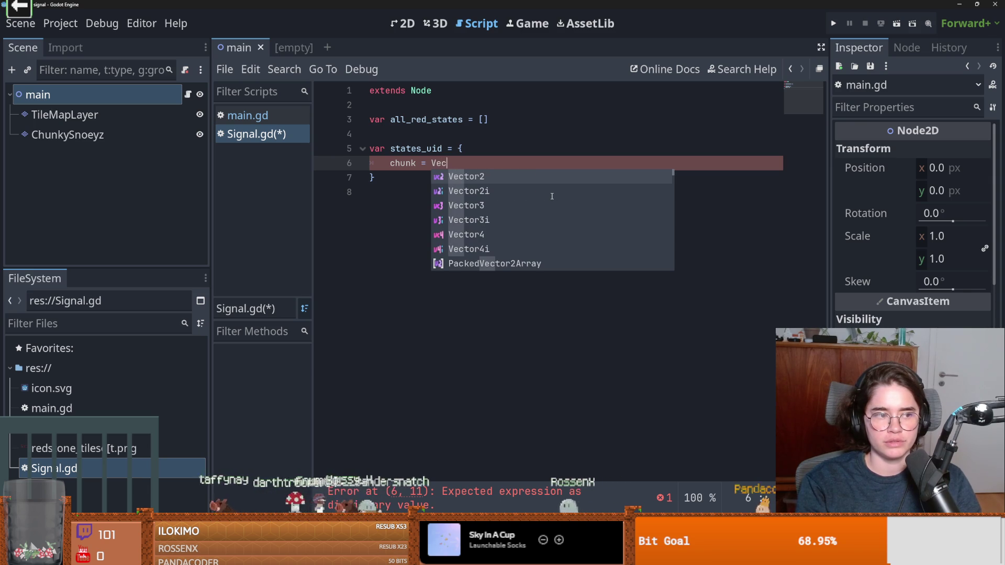
key("BackSpace")
key("BackSpace")
key("BackSpace")
key("BackSpace")
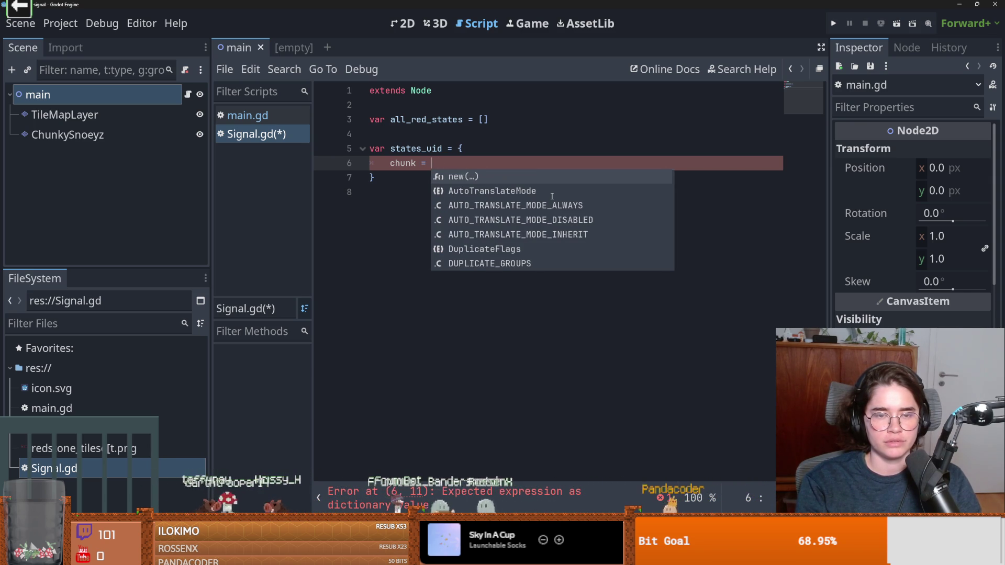
type("Vector2")
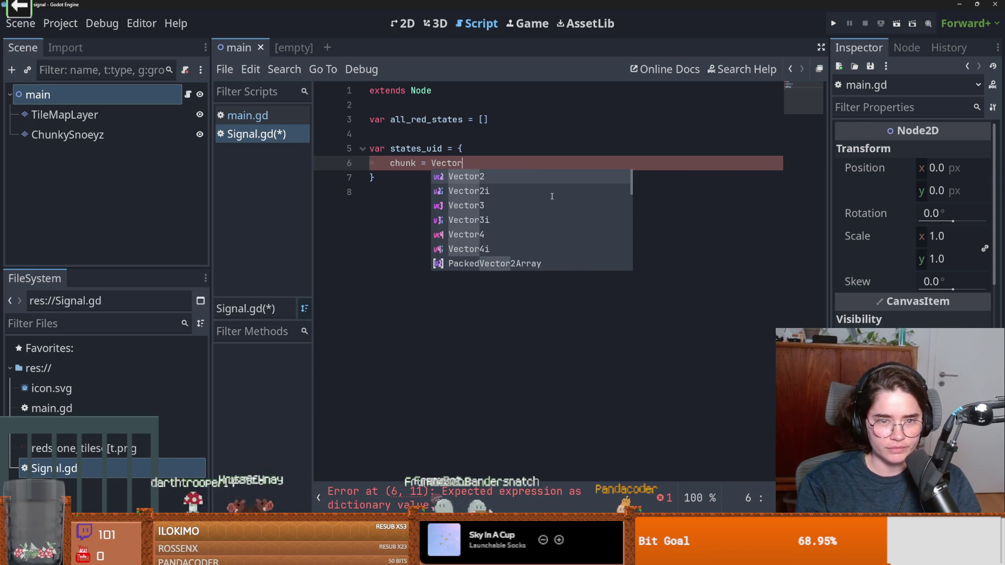
left_click(426, 164)
key("BackSpace")
type(":")
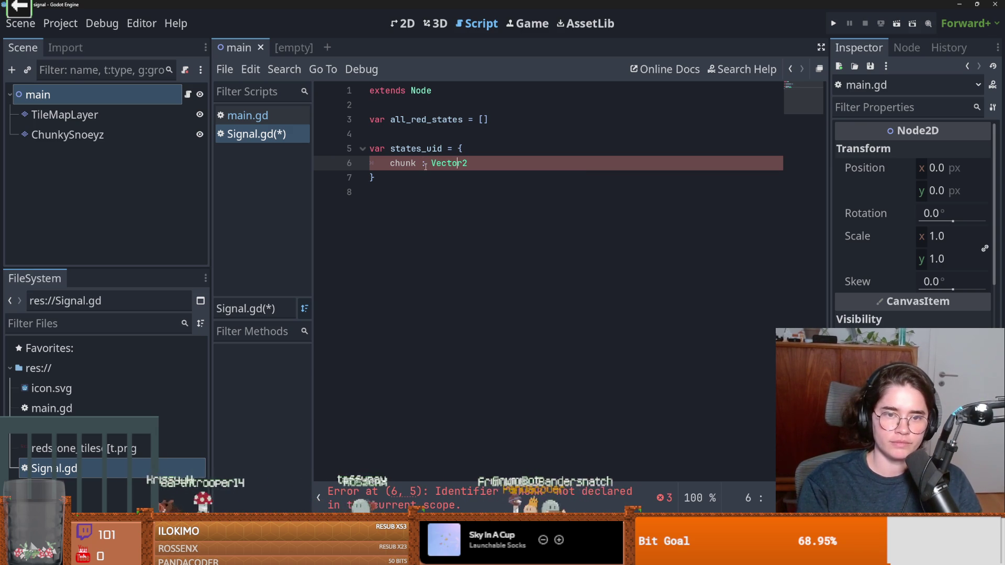
type(",")
Begin a pos entry on the next line typed as an array of Vector2.
key("Return")
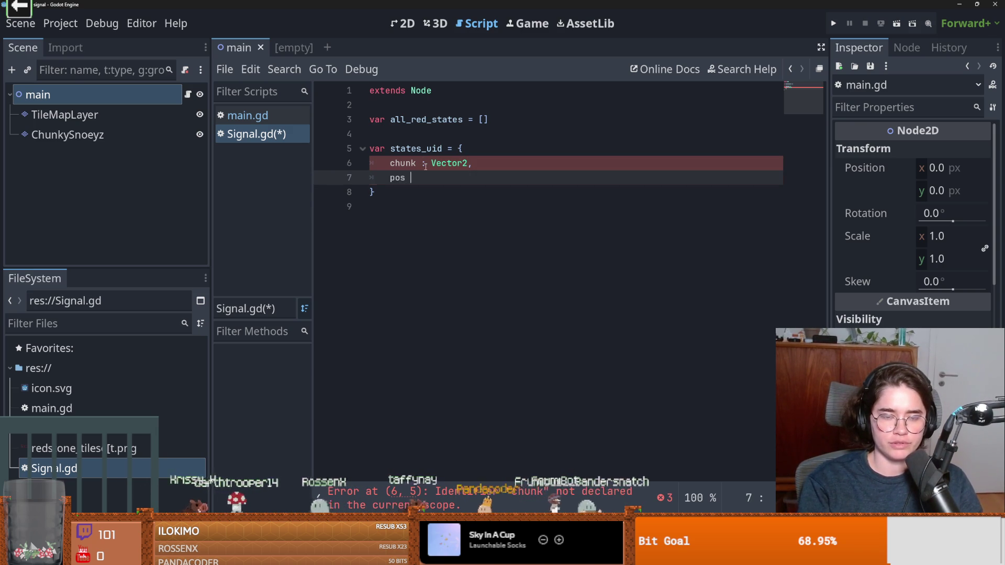
type("+")
type(" [] : Array[")
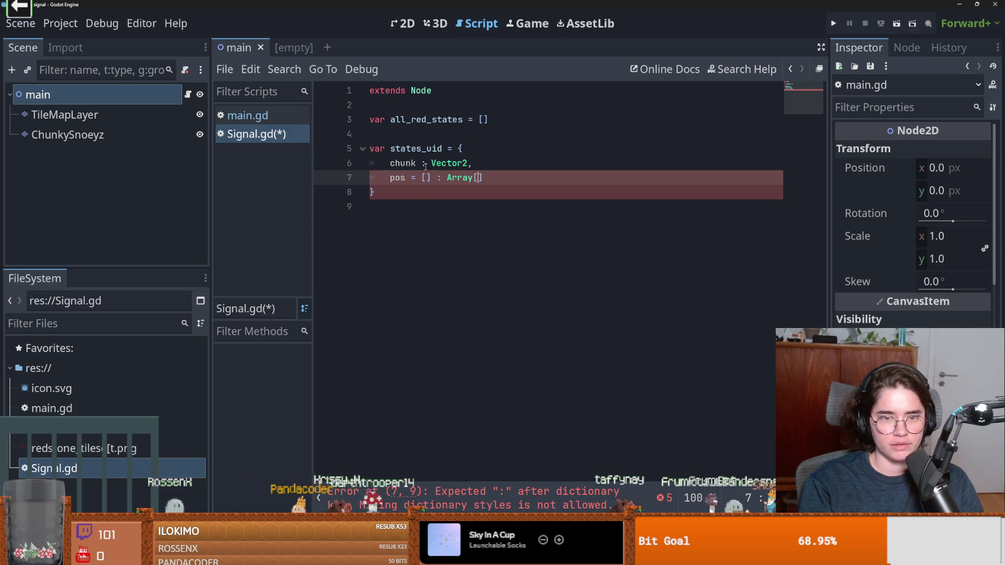
type("Vector2")
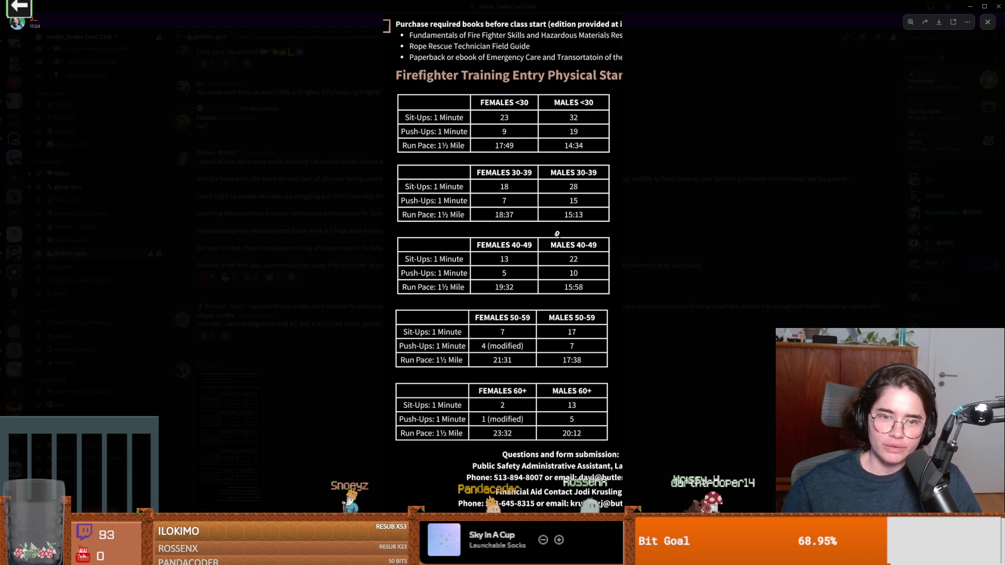
Zoom in on the Firefighter Entry Physical Standards fitness tables, then zoom back out to the whole image.
left_click(495, 147)
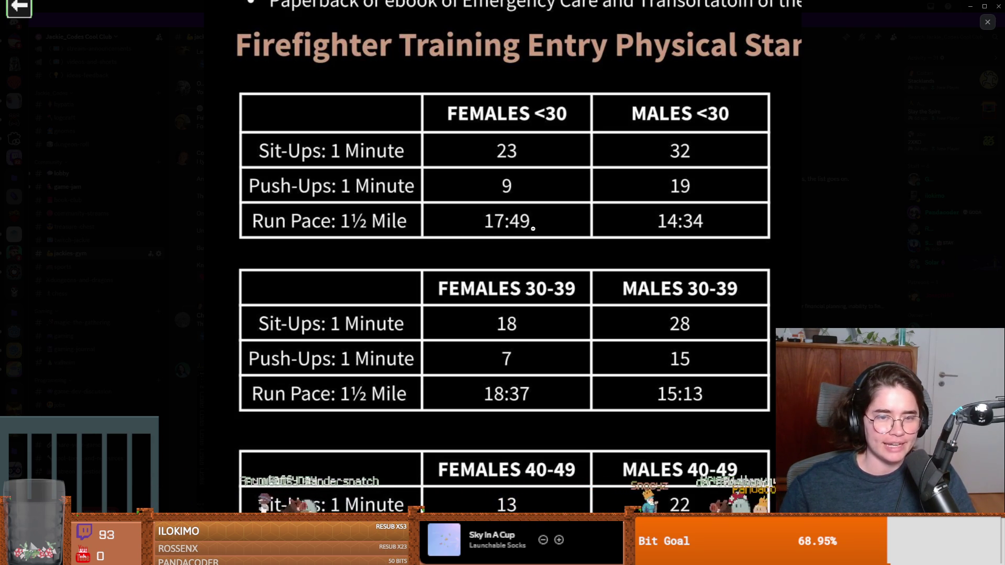
left_click(560, 180)
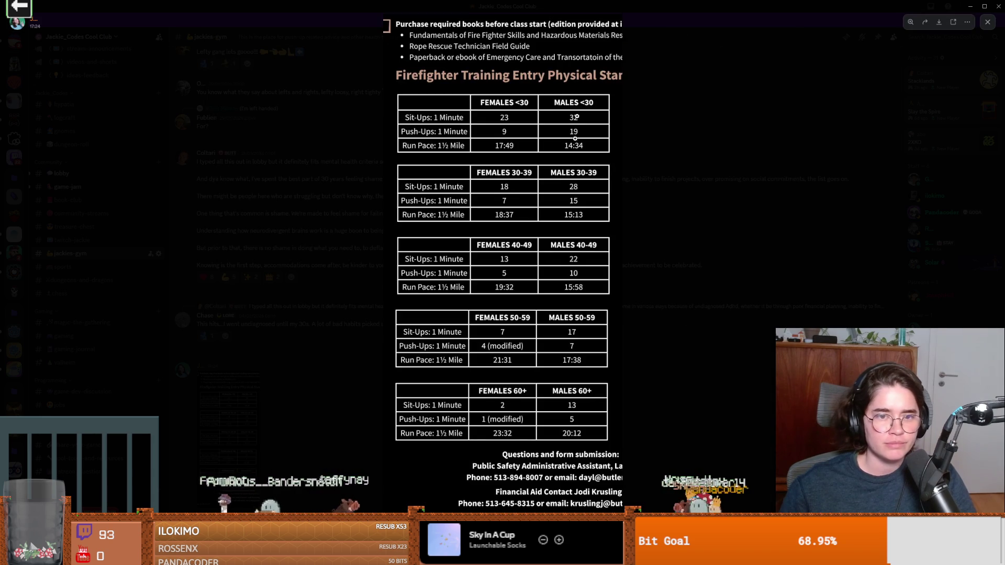
key("alt+Tab")
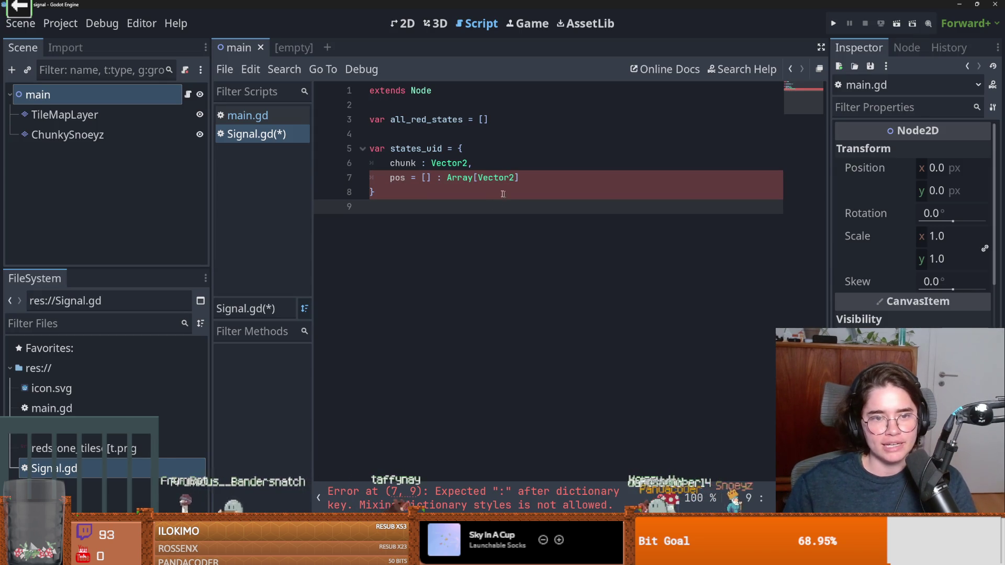
Comment out the states_uid dictionary on lines 5–8 with Ctrl+K and save Signal.gd.
left_click_drag(509, 196, 353, 151)
key("ctrl+k")
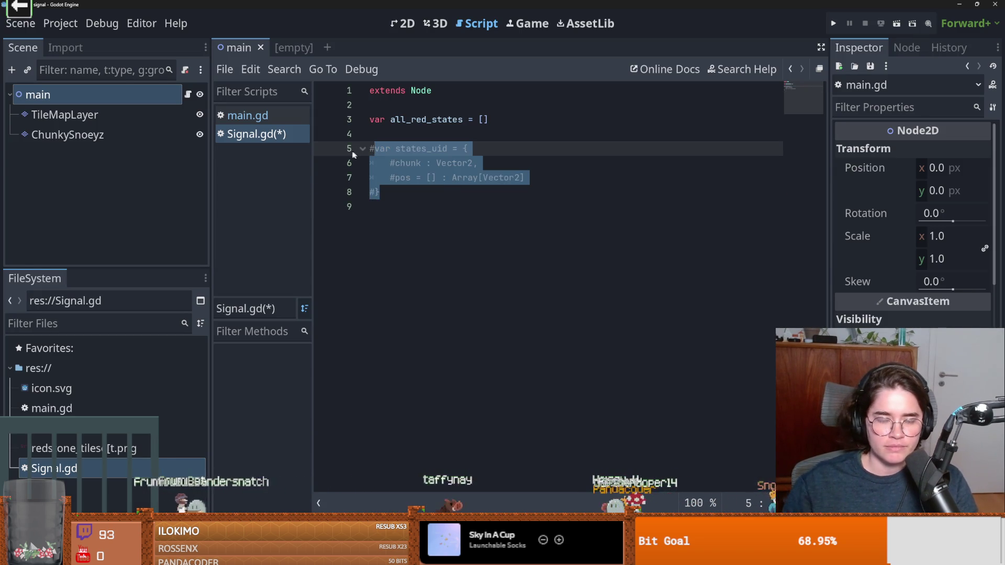
left_click(526, 178)
key("ctrl+s")
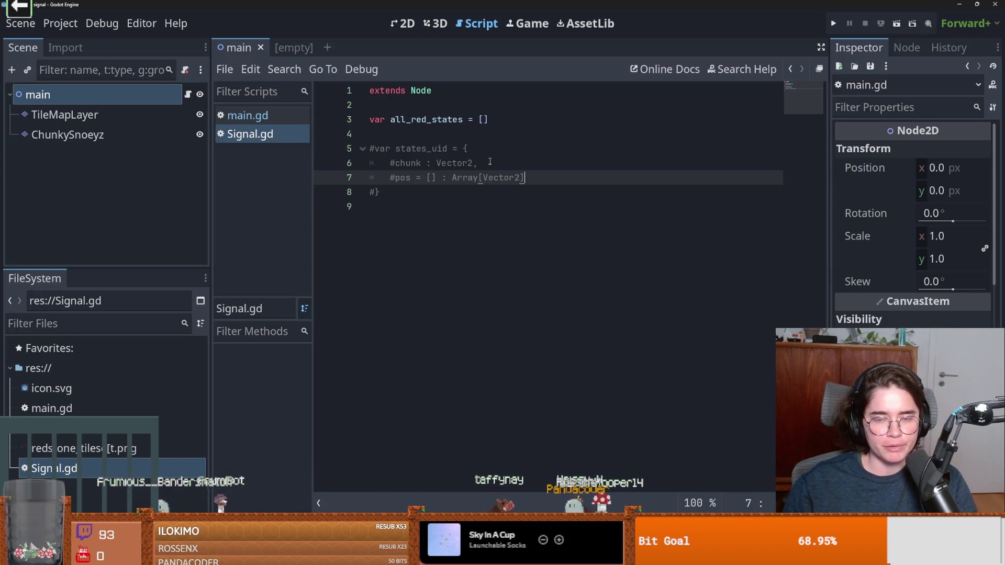
left_click(490, 162)
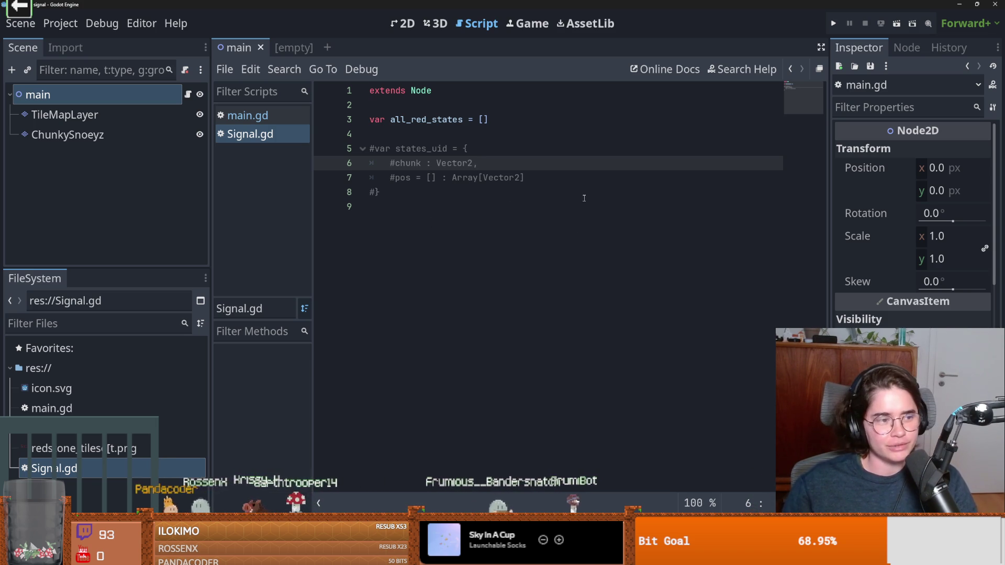
Launch the Windows Calculator from system search.
key("super")
type("calculator")
key("Return")
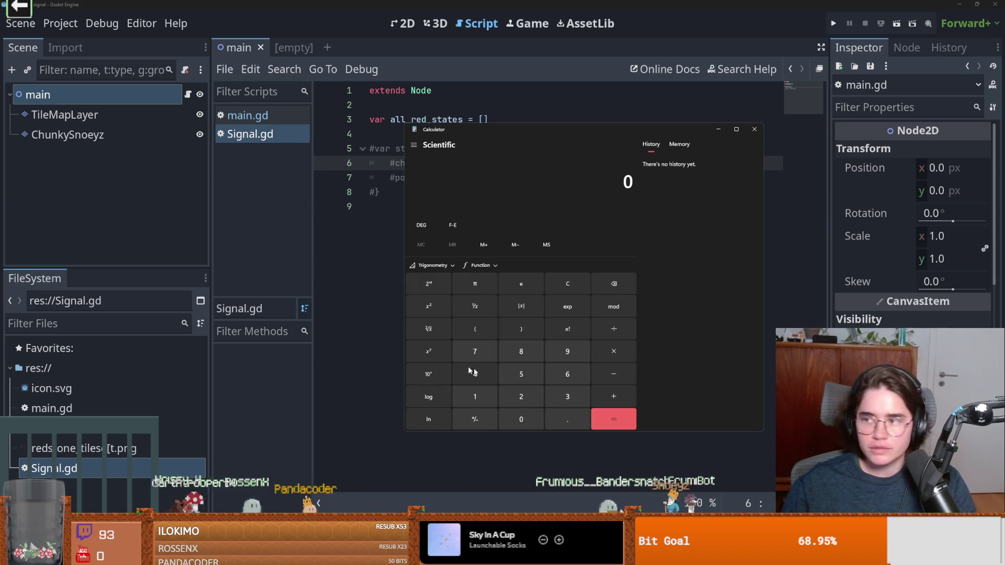
Compute 17.49 × 60, giving 1,049.4.
left_click(477, 396)
left_click(475, 352)
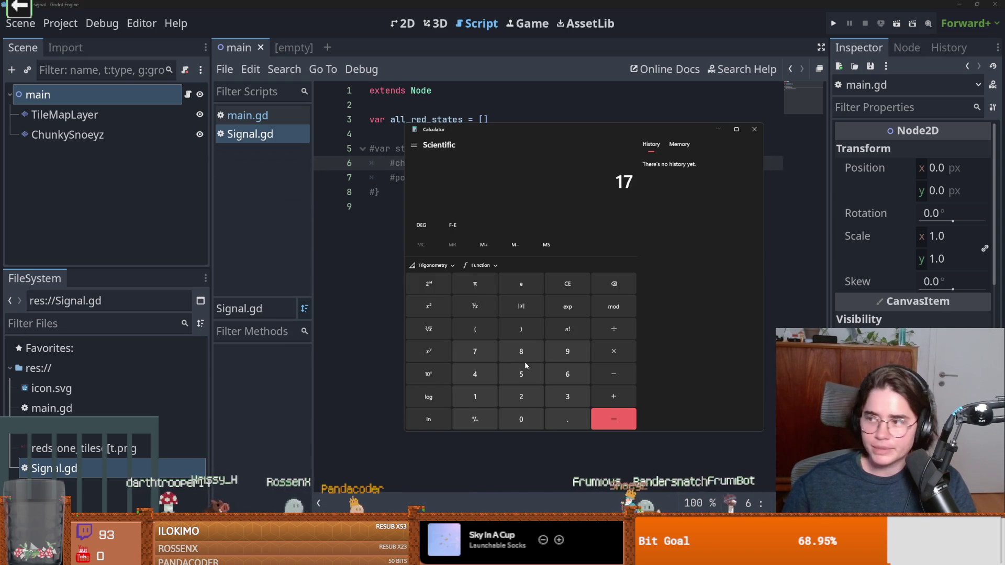
left_click(565, 422)
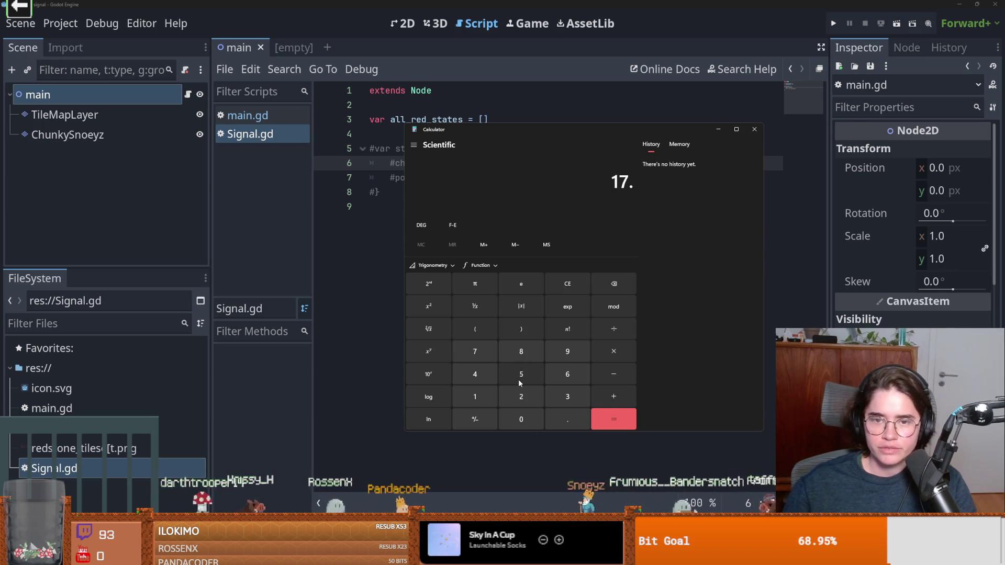
left_click(609, 290)
left_click(609, 290)
left_click(610, 289)
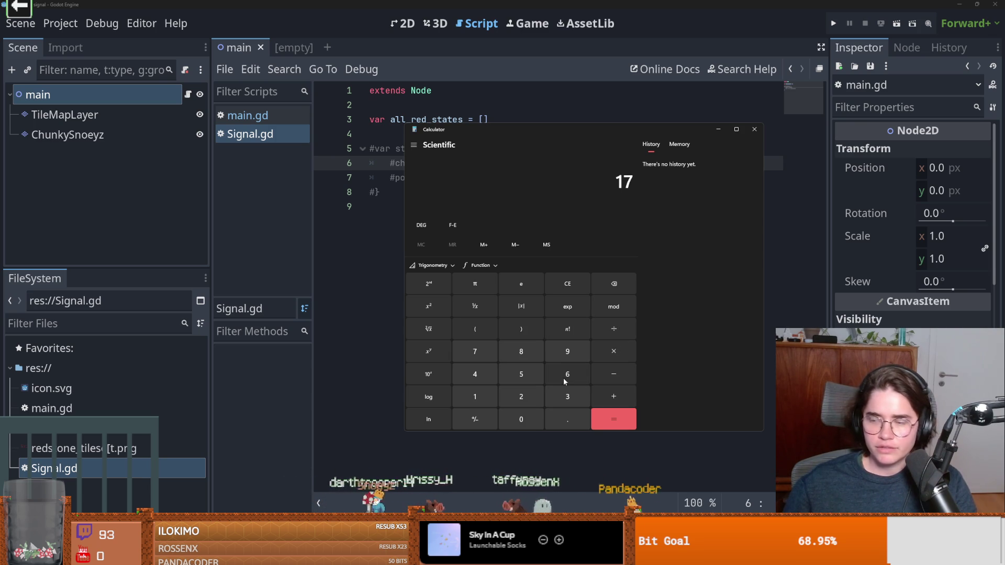
left_click(565, 419)
left_click(475, 374)
left_click(568, 351)
left_click(614, 351)
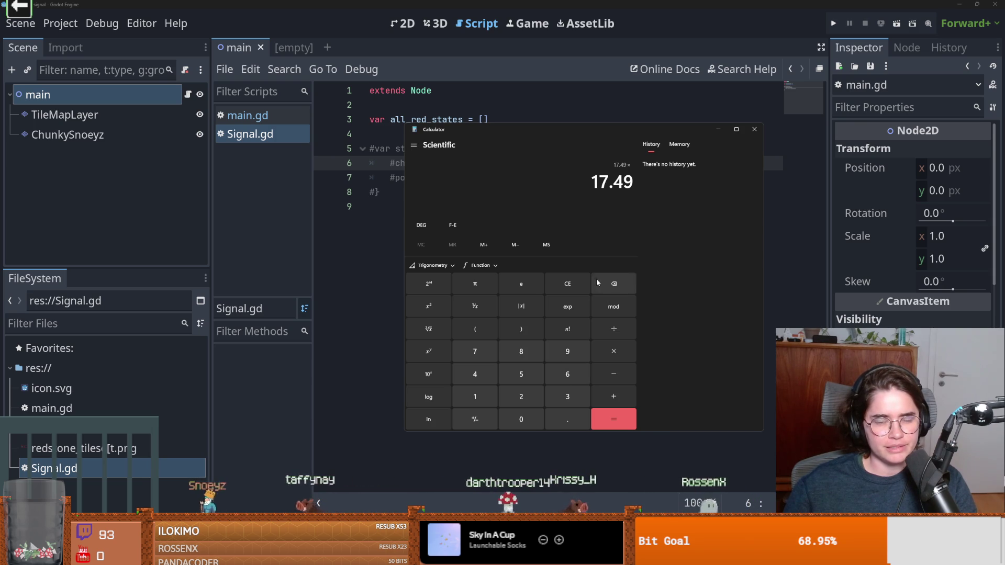
type("60")
left_click(614, 419)
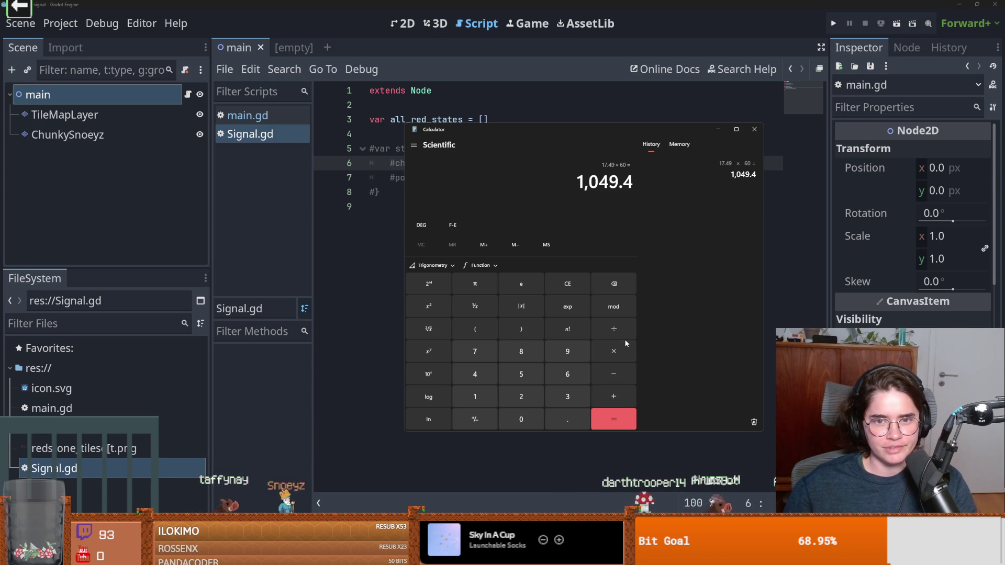
Chain the result through × 0.3, × 2 and ÷ 60 to reach 10.494.
left_click(612, 356)
left_click(568, 419)
left_click(562, 401)
left_click(623, 417)
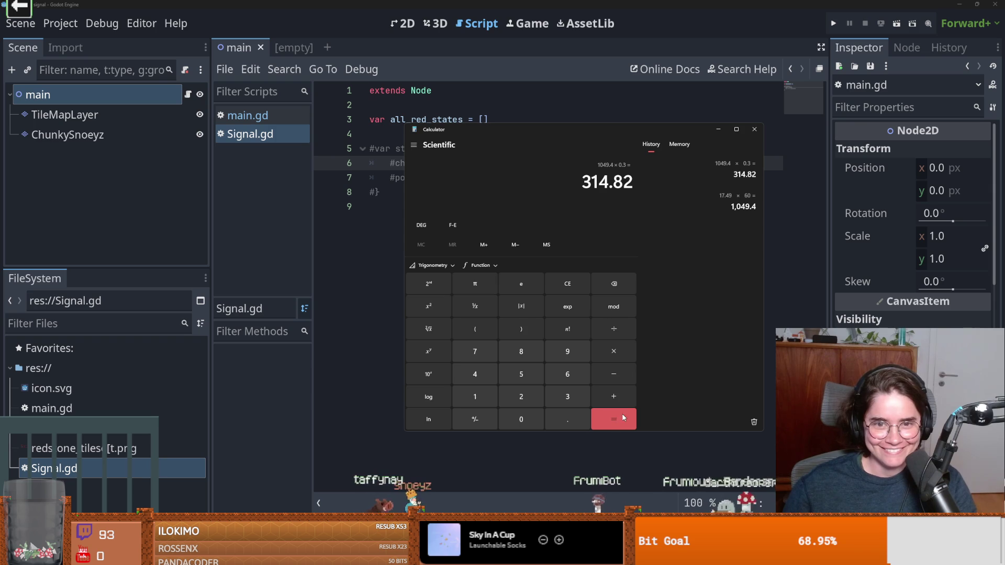
left_click(605, 344)
left_click(521, 399)
left_click(614, 419)
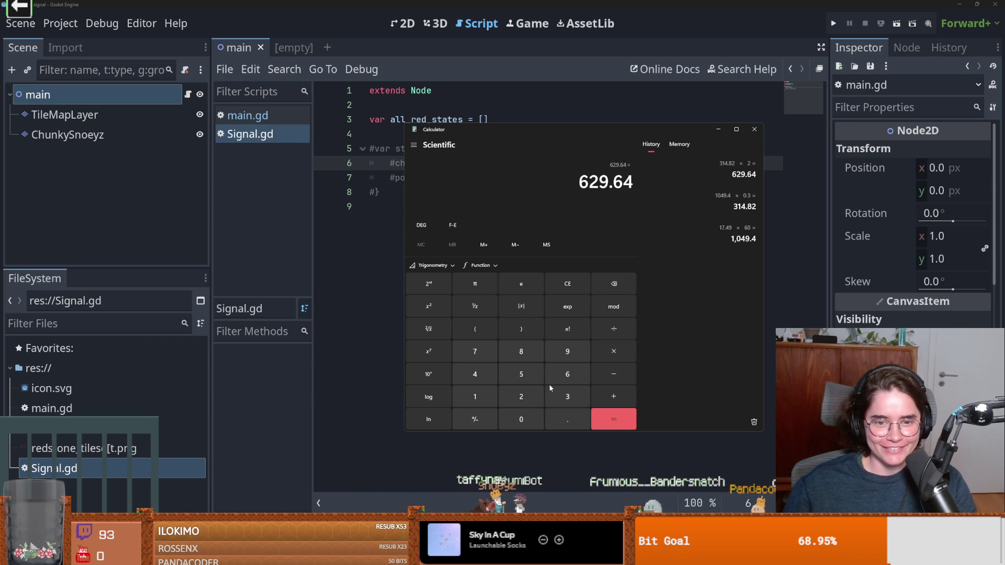
left_click(567, 374)
left_click(521, 419)
left_click(614, 418)
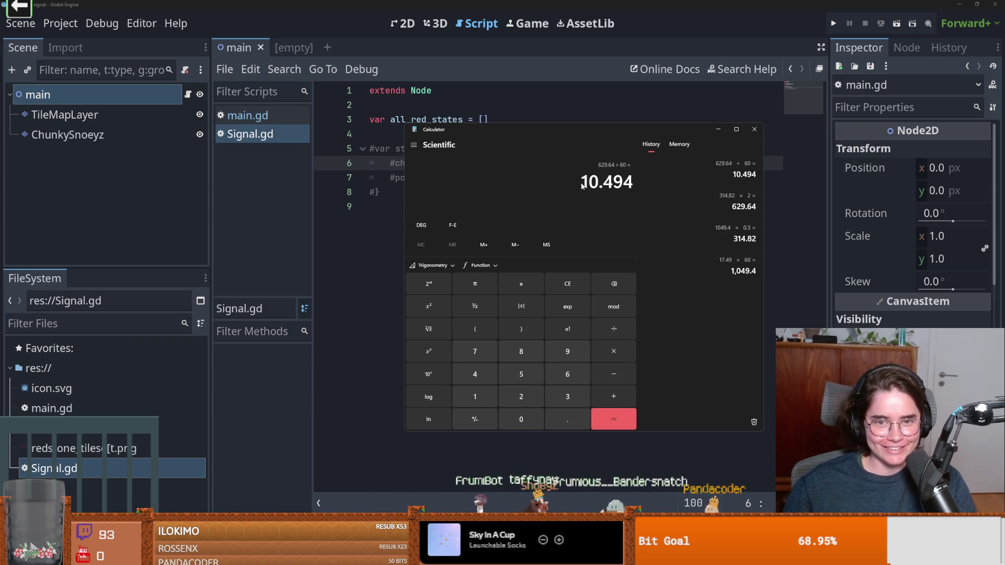
Select the 10.494 result, drag the calculator over the code area, and close it.
left_click_drag(642, 184, 545, 184)
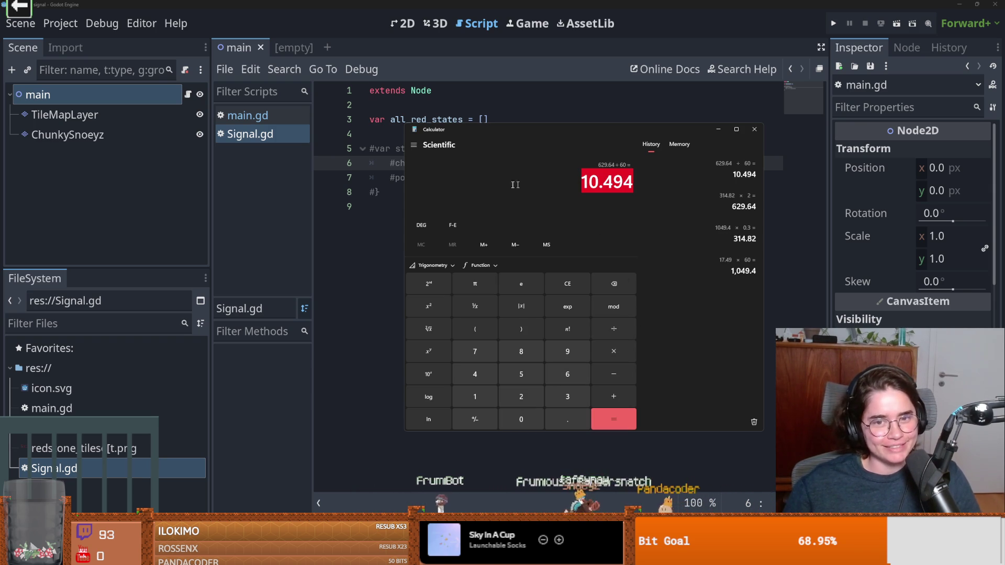
left_click(639, 183)
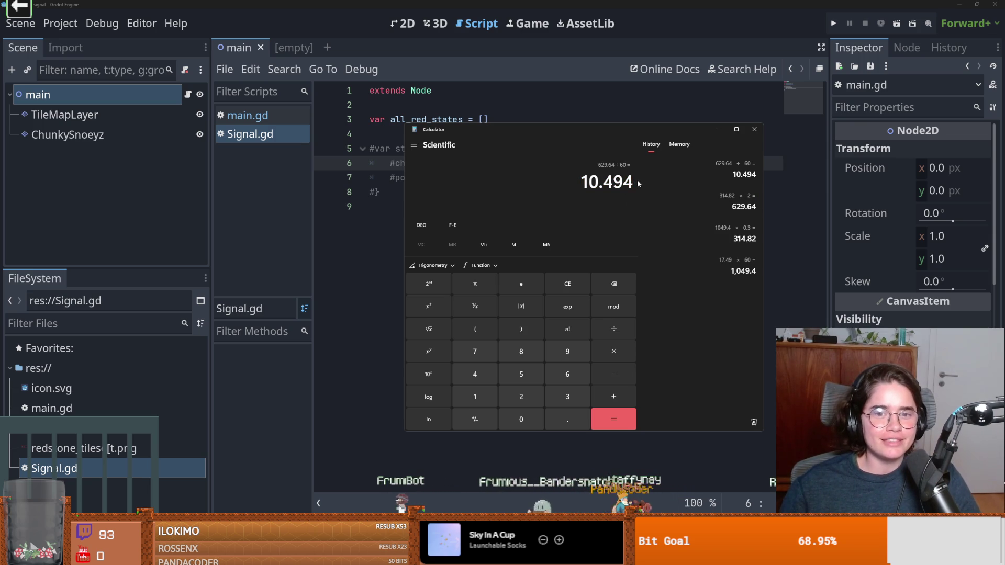
left_click_drag(632, 183, 534, 175)
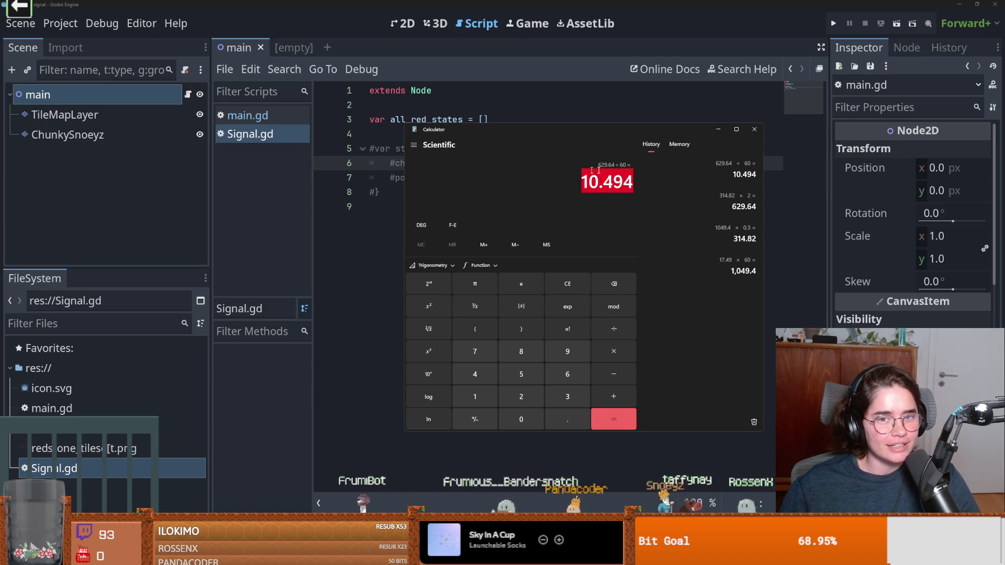
left_click(618, 181)
left_click_drag(635, 184, 524, 177)
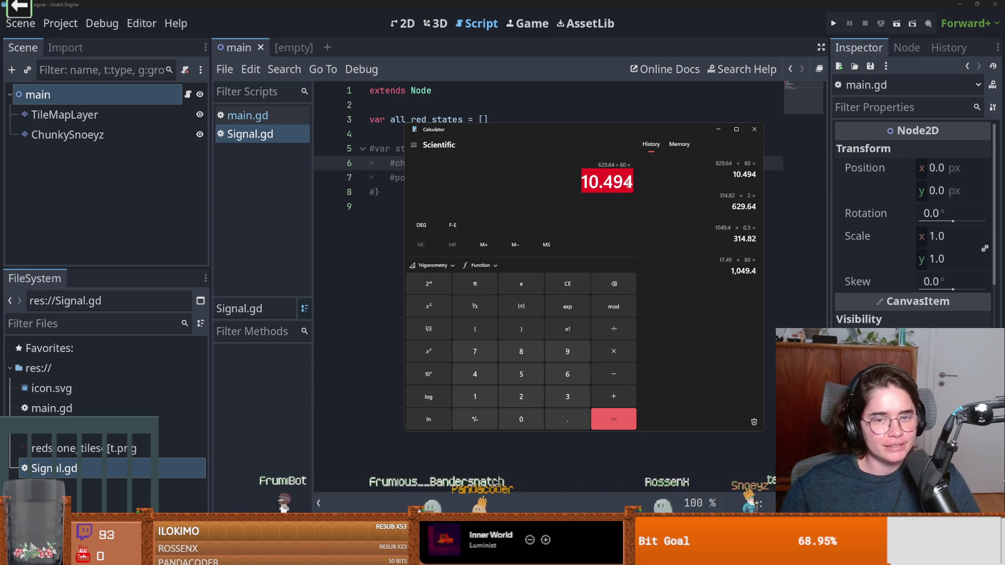
left_click(608, 184)
left_click_drag(634, 183, 529, 178)
left_click(608, 183)
left_click_drag(636, 134, 433, 140)
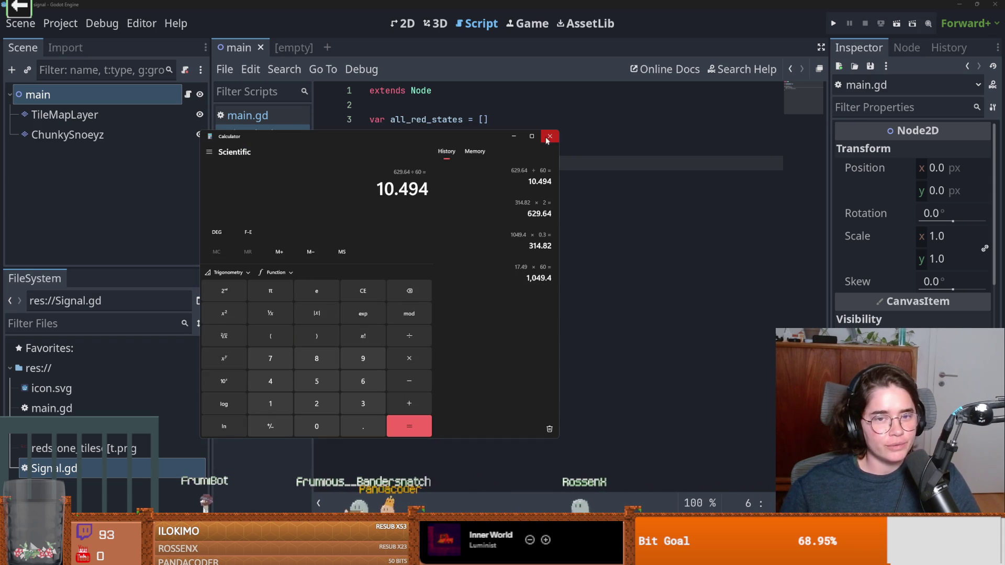
left_click(548, 140)
left_click(532, 189)
Insert a blank line 10 beneath the commented-out states_uid block, returning the caret to line 8.
key("Down")
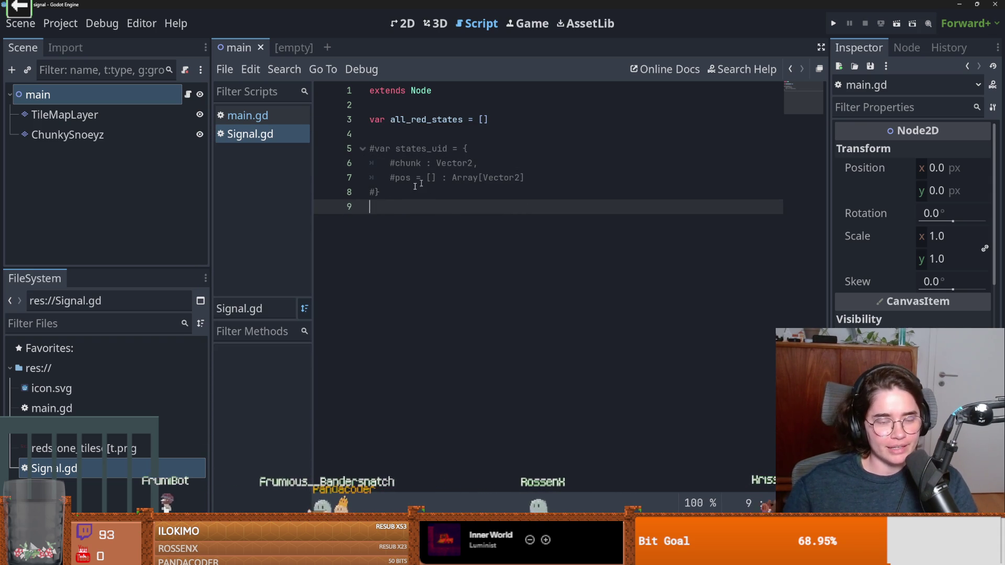
key("Return")
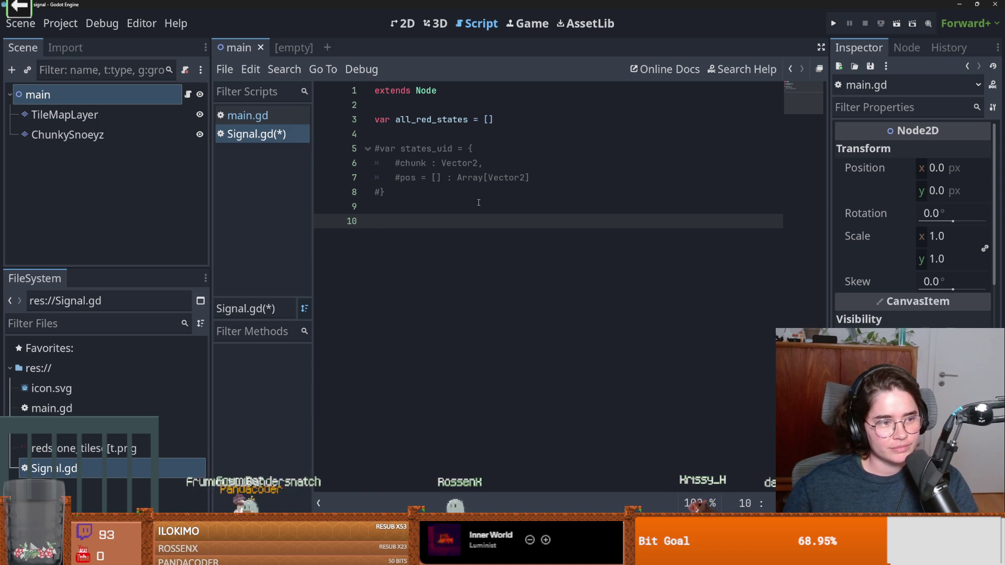
left_click(498, 196)
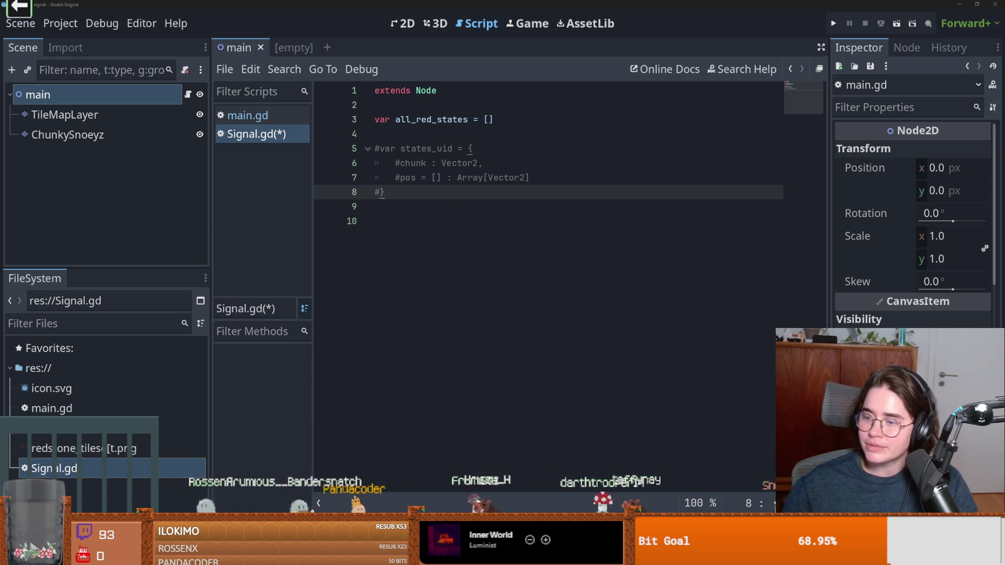
key("alt+Tab")
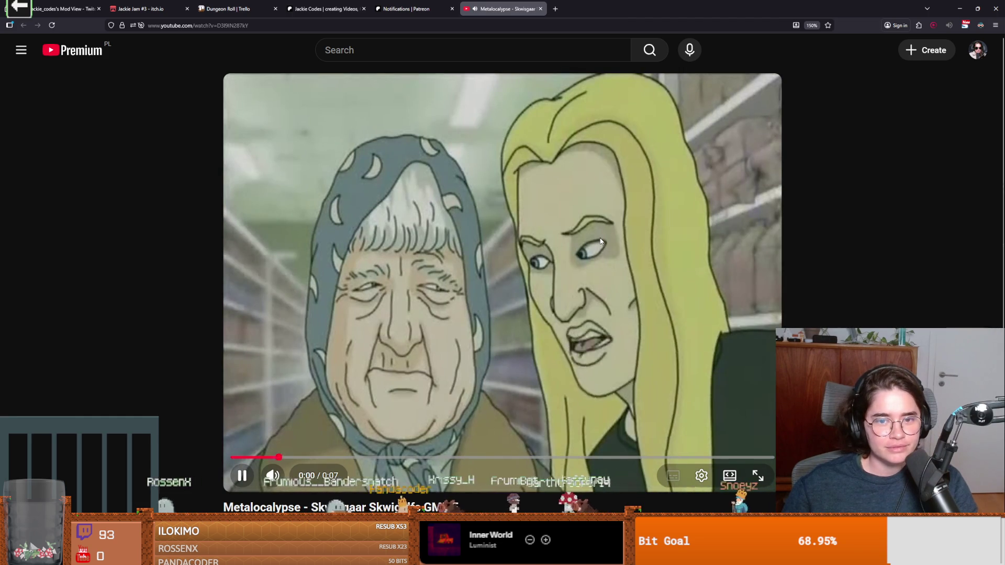
Play the Metalocalypse clip, restart it from the beginning and let it run to the end.
left_click(601, 241)
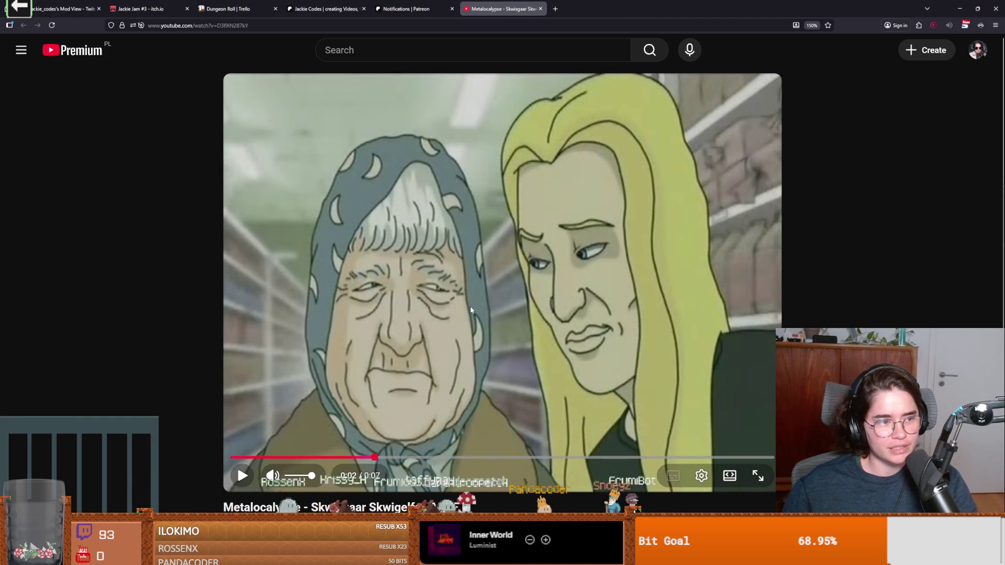
left_click(484, 299)
left_click(262, 458)
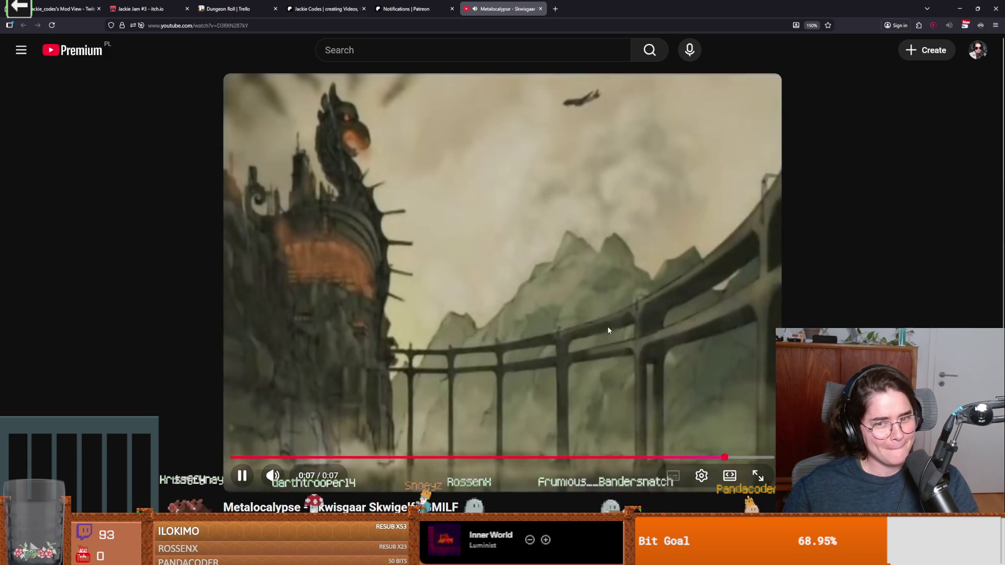
left_click(600, 328)
left_click(598, 325)
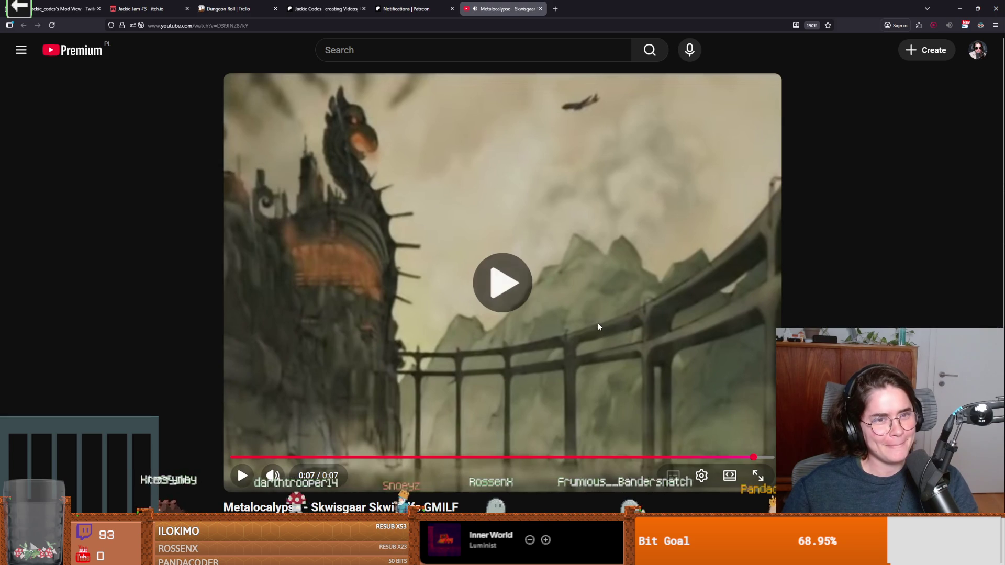
key("alt+Tab")
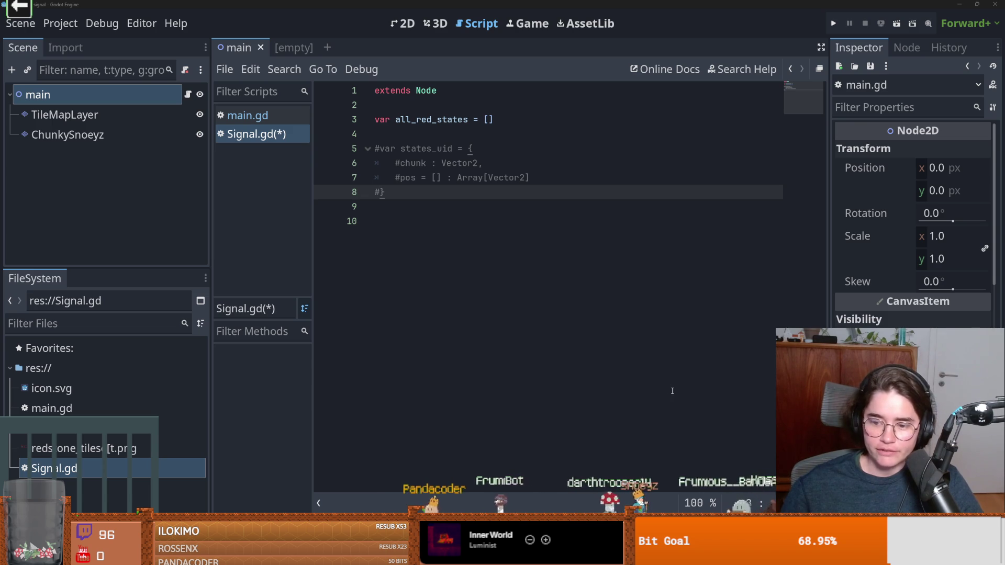
left_click(537, 338)
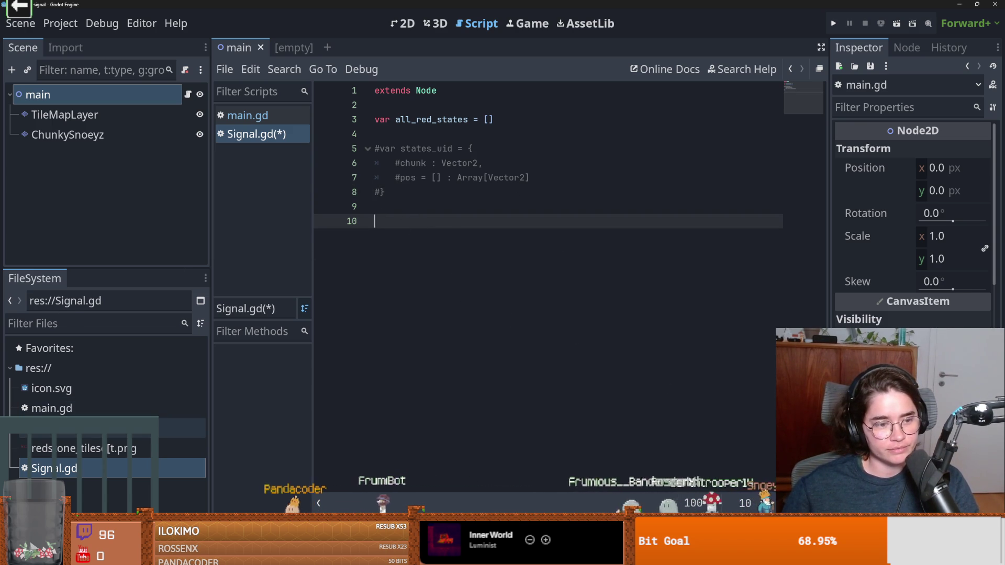
left_click(46, 367)
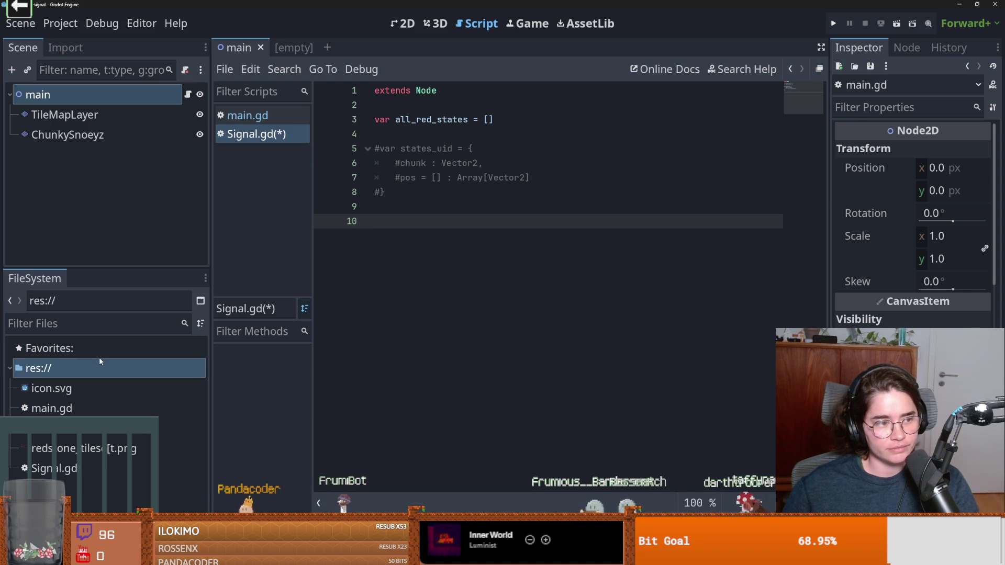
left_click(64, 115)
left_click(403, 23)
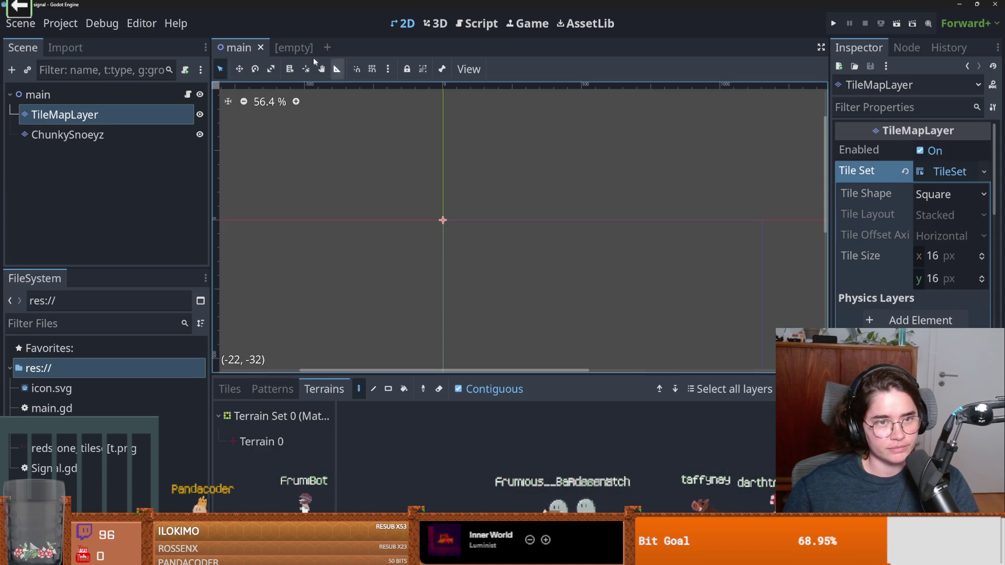
left_click(294, 47)
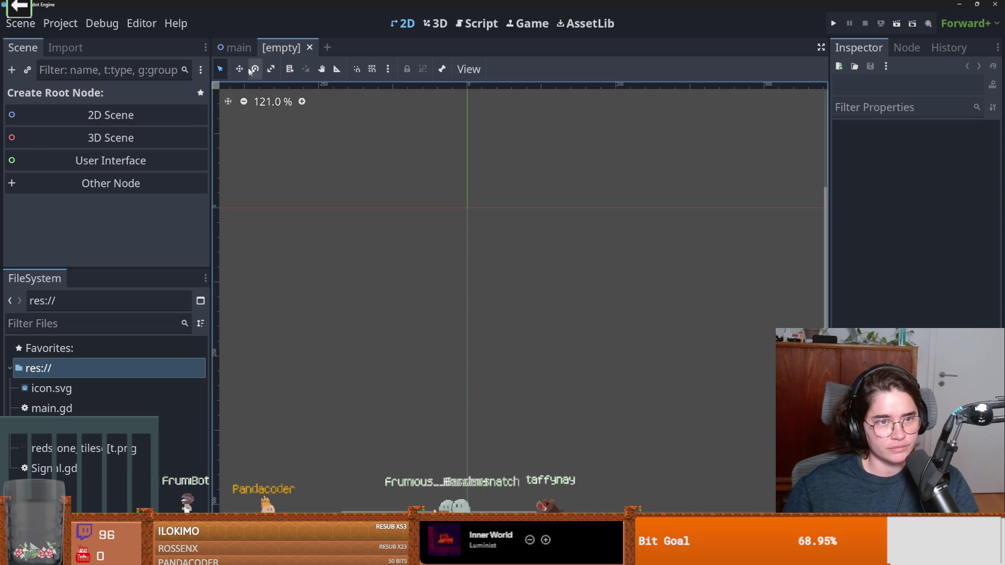
left_click(235, 47)
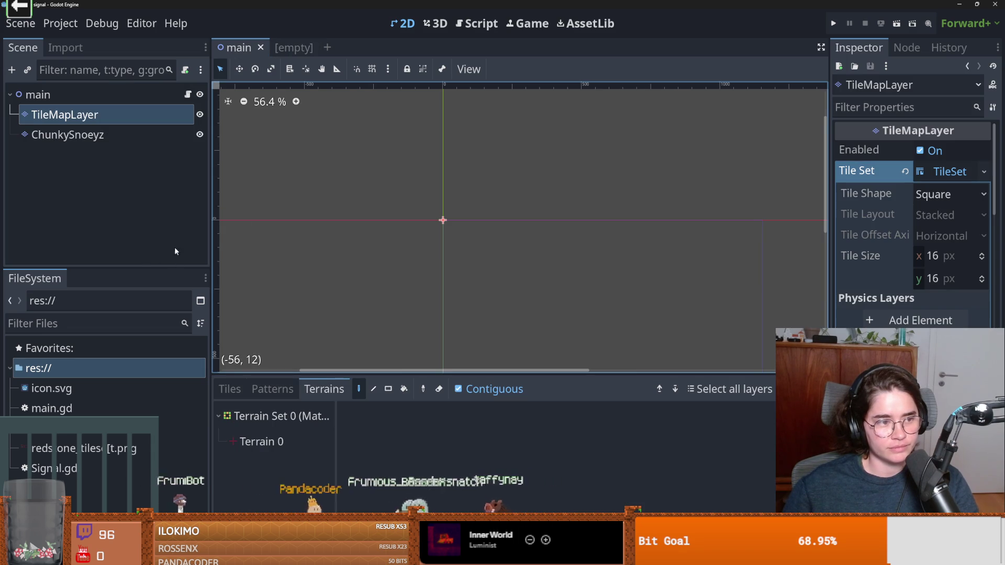
left_click(187, 94)
left_click(81, 467)
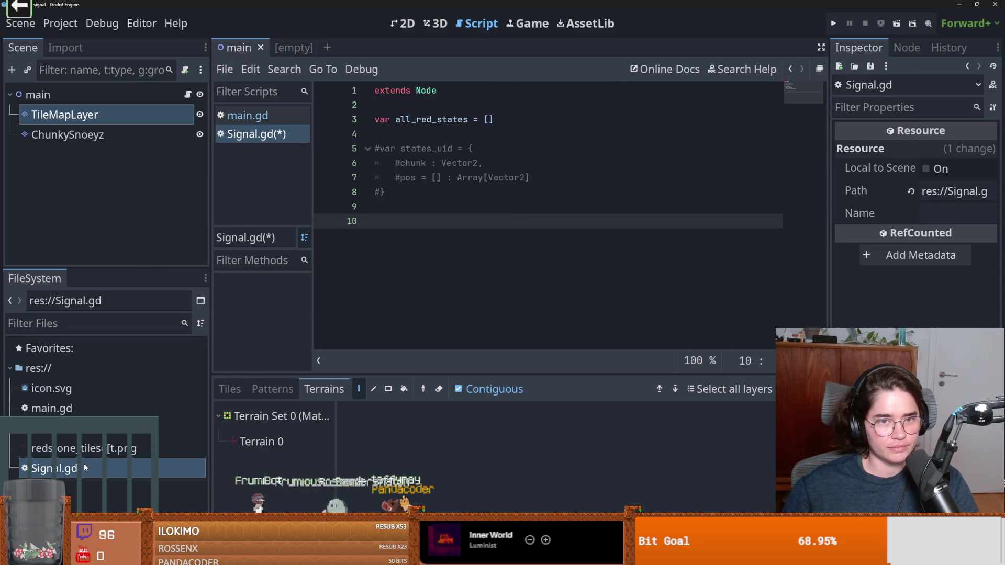
On line 10, paste generate_unique_id() -> String returning UUID.new_uuid().to_string().
left_click(484, 192)
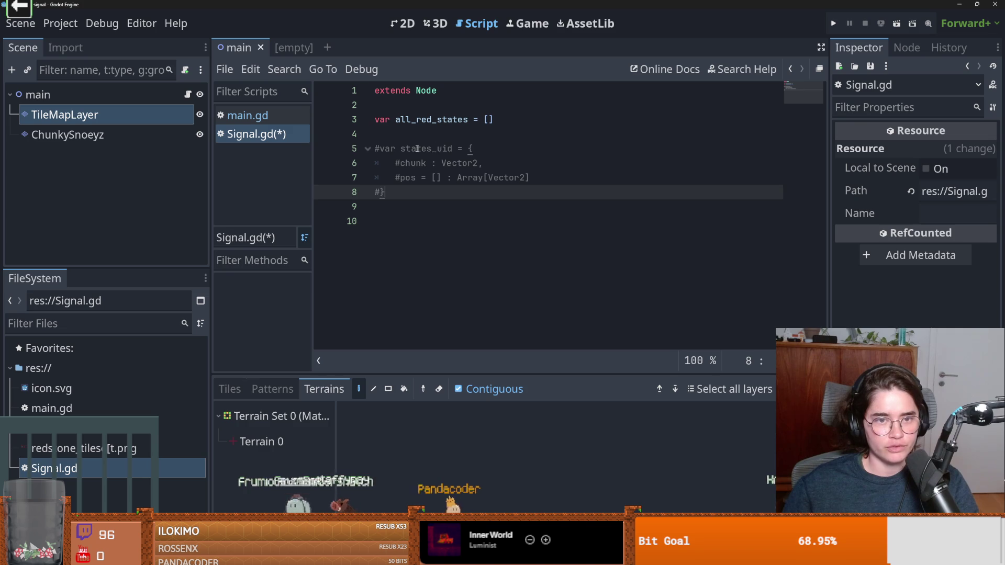
left_click(484, 143)
left_click(482, 120)
left_click(478, 218)
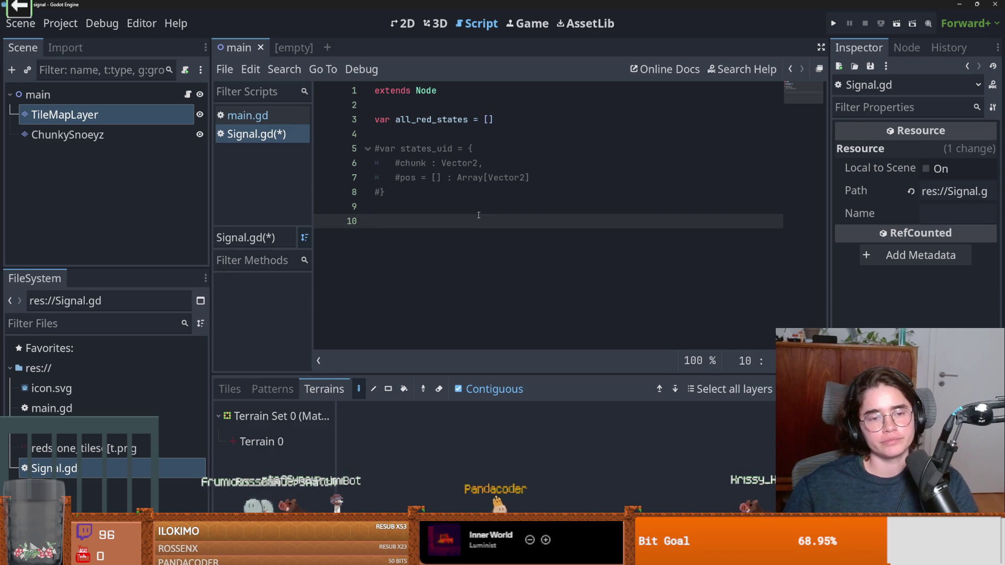
type("func")
key("BackSpace")
key("BackSpace")
key("BackSpace")
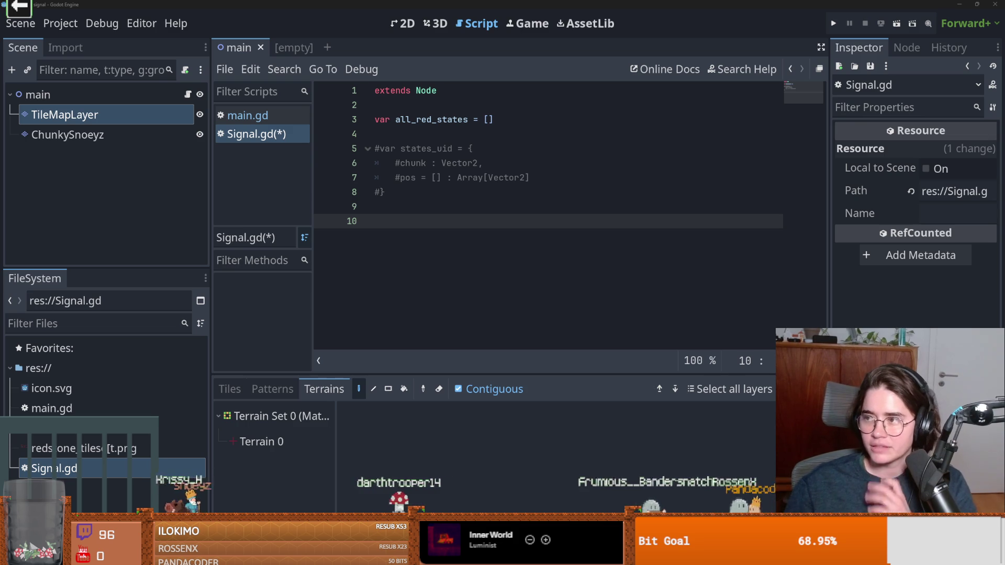
type("func generate_unique_id() -> String: \treturn UUID.new_uuid().to_string()")
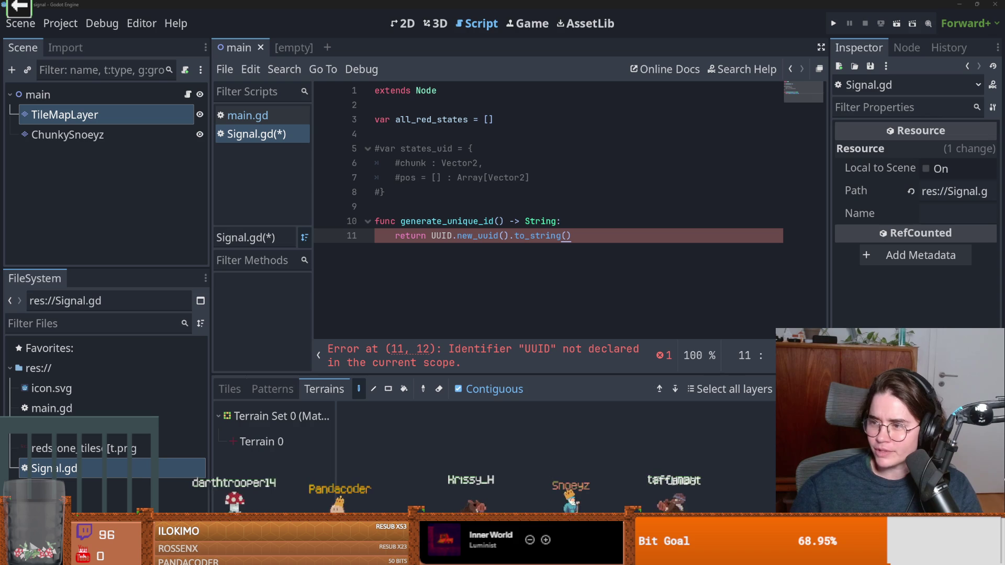
left_click_drag(576, 235, 334, 210)
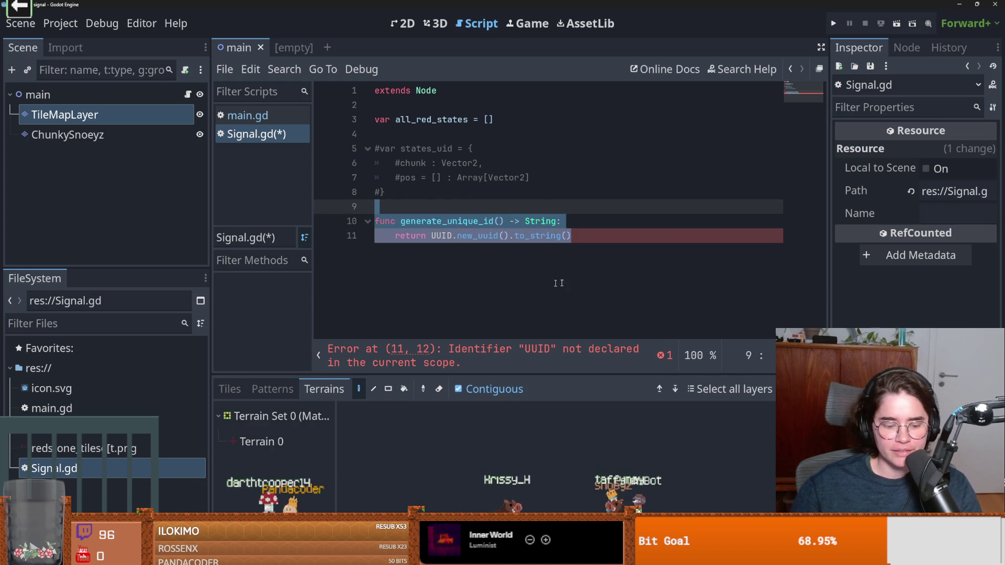
key("Left")
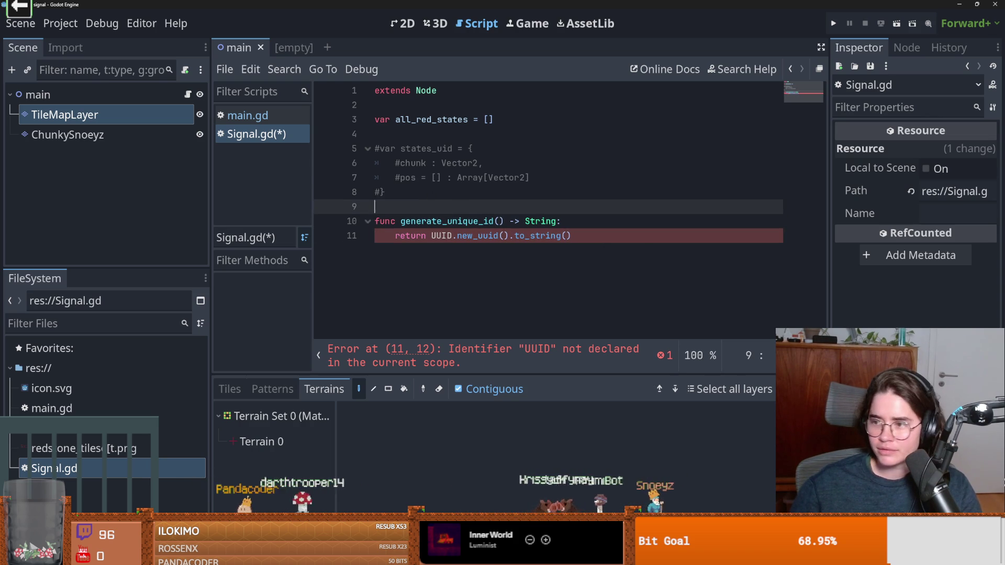
Replace the UUID function with generate_short_id, hashing get_unix_time_from_system plus randi().
left_click_drag(572, 236, 302, 226)
type("func generate_short_id() -> String:     var data = str(Time.get_unix_time_from_system()) + str(randi())     return str(hash(data))")
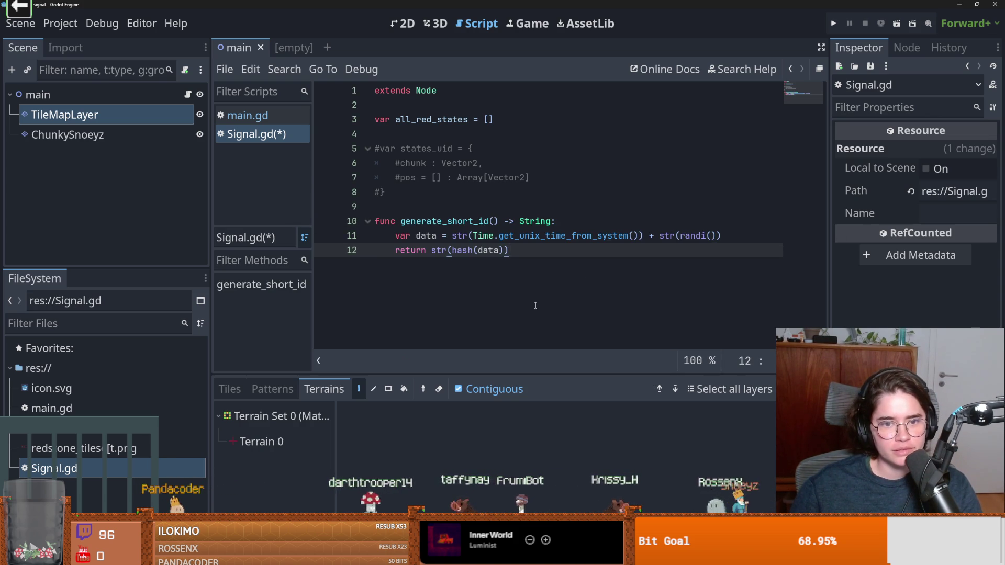
double_click(566, 236)
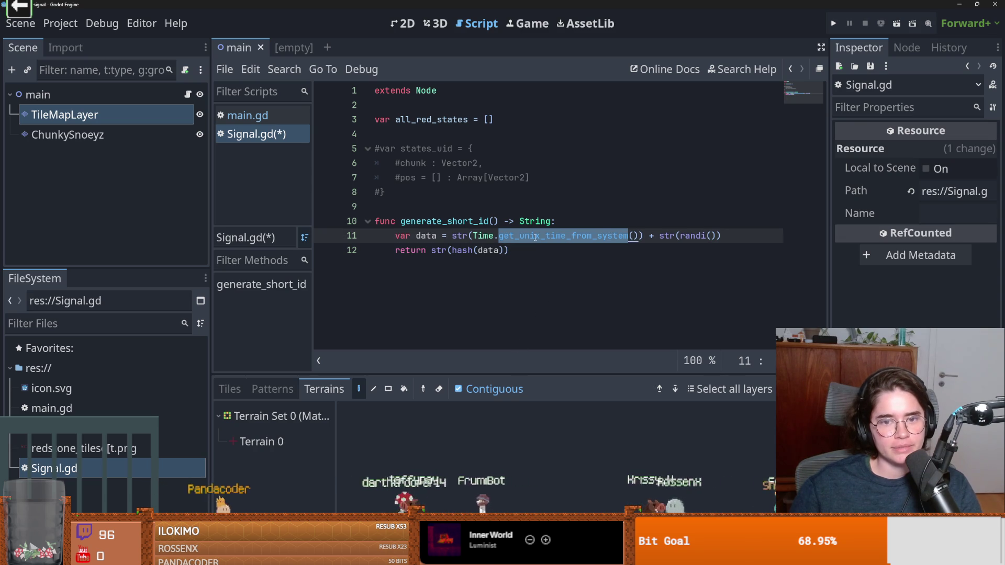
double_click(490, 251)
double_click(464, 222)
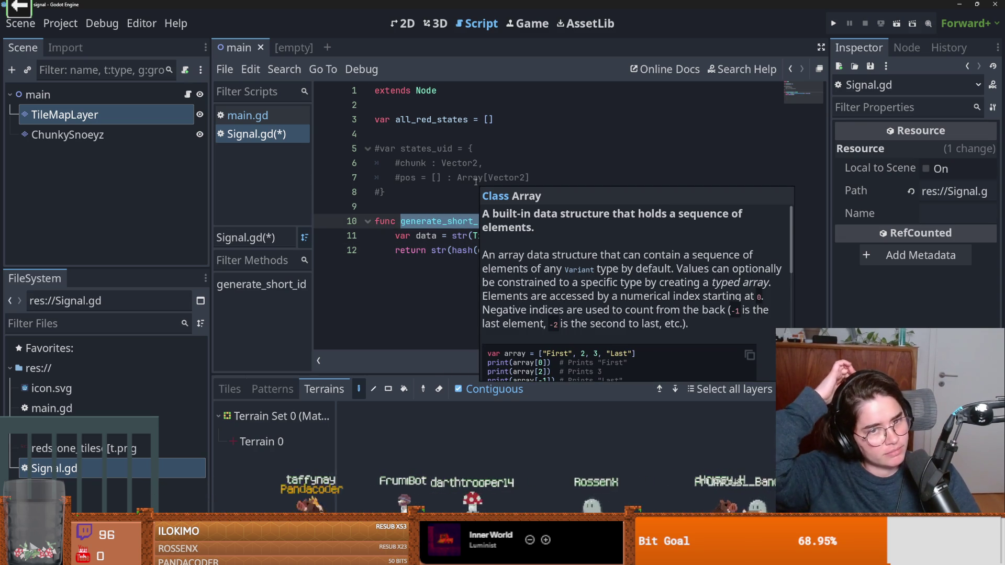
left_click(456, 187)
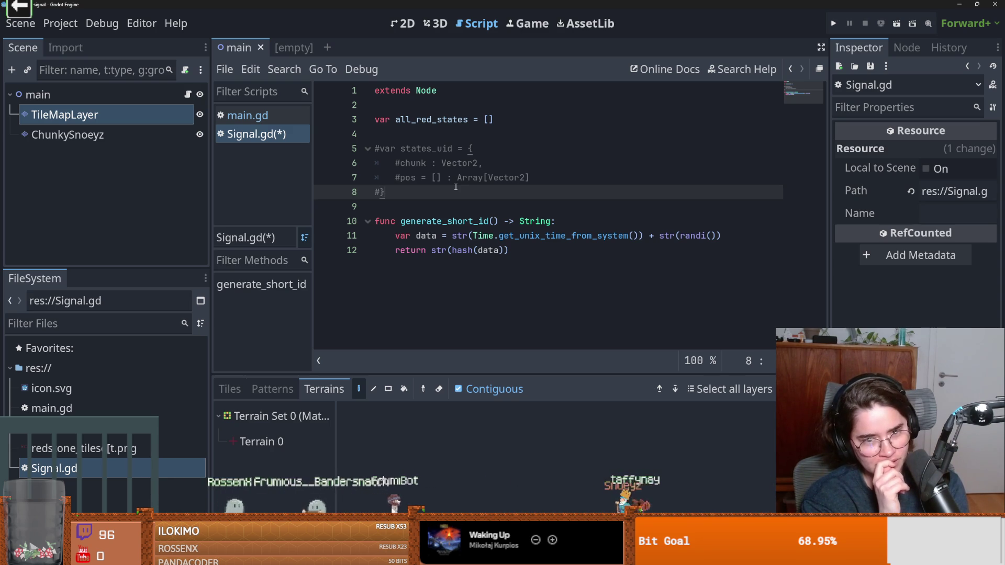
double_click(563, 235)
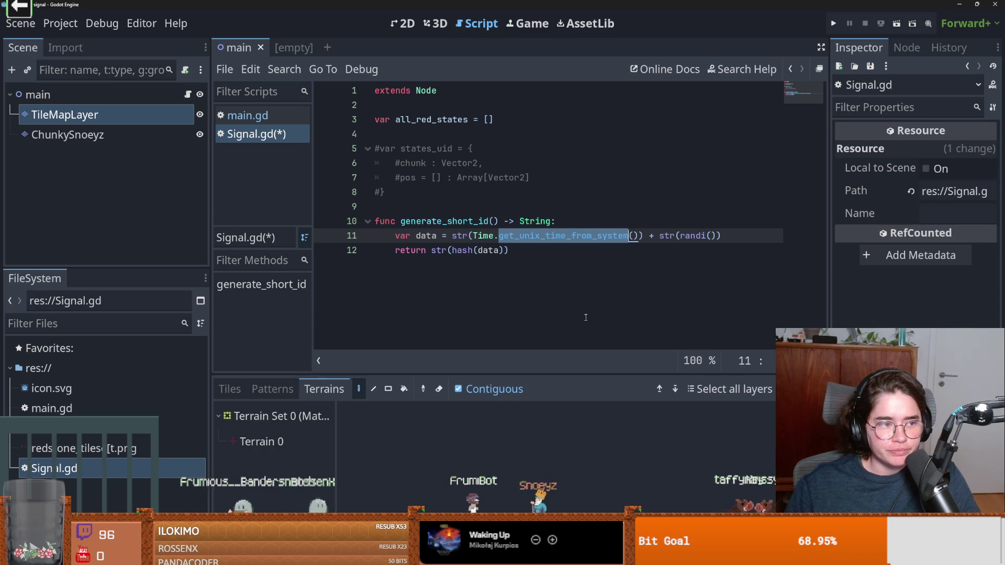
Insert a blank line above the generate_short_id function.
left_click(490, 319)
left_click(443, 207)
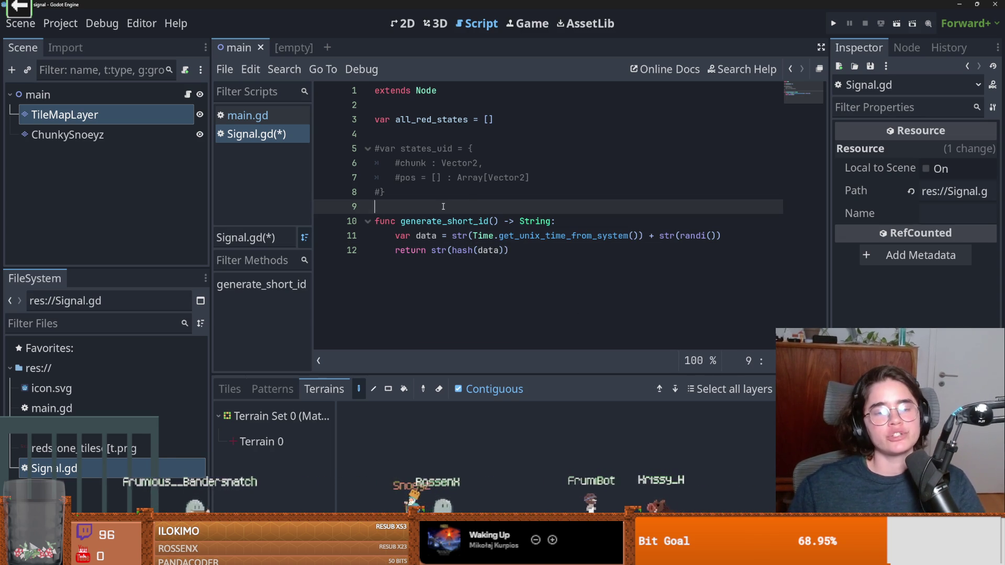
key("Return")
key("Up")
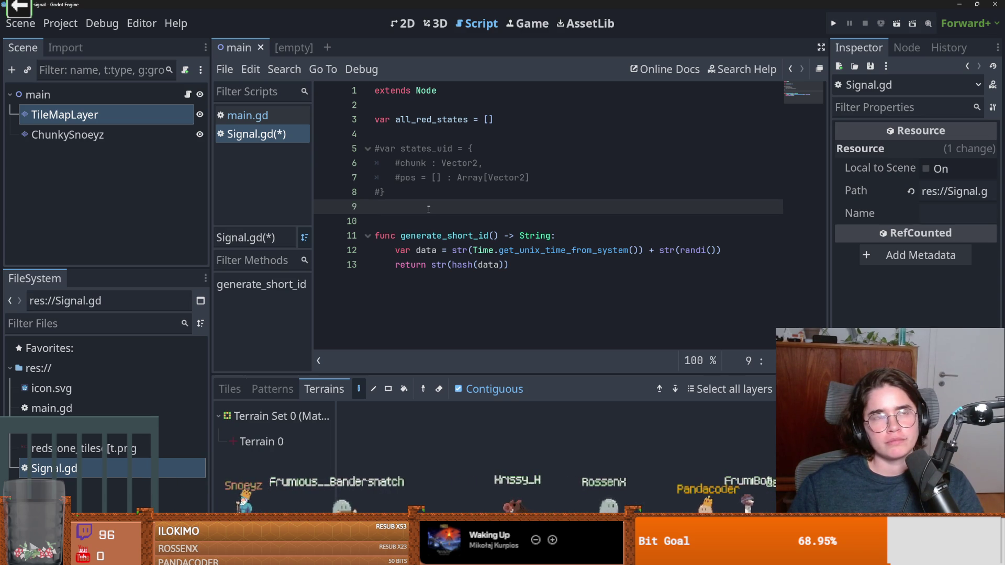
Review the states_uid and Vector2 entries on lines 5–8 of the commented draft.
double_click(425, 149)
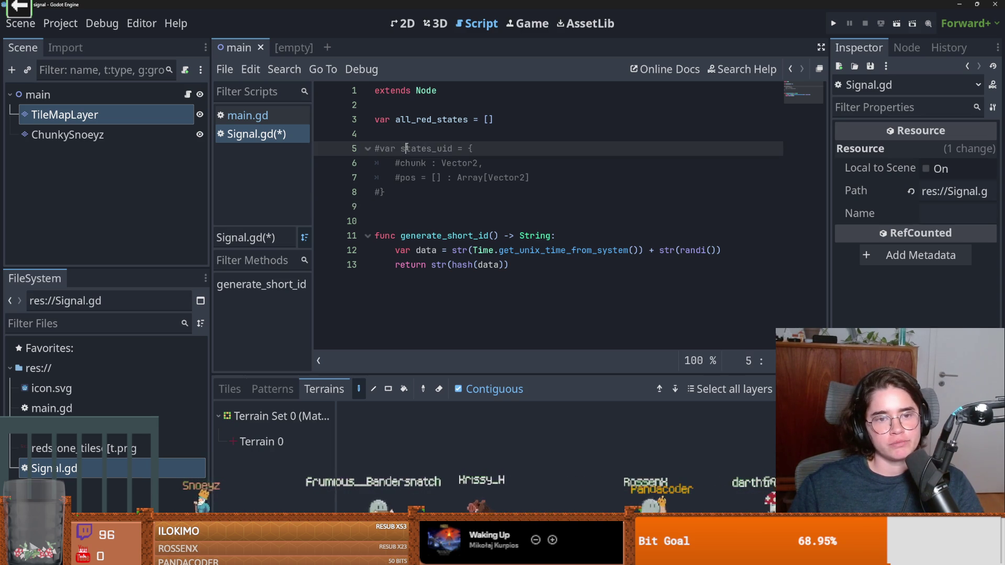
left_click(439, 192)
left_click(444, 207)
left_click(441, 194)
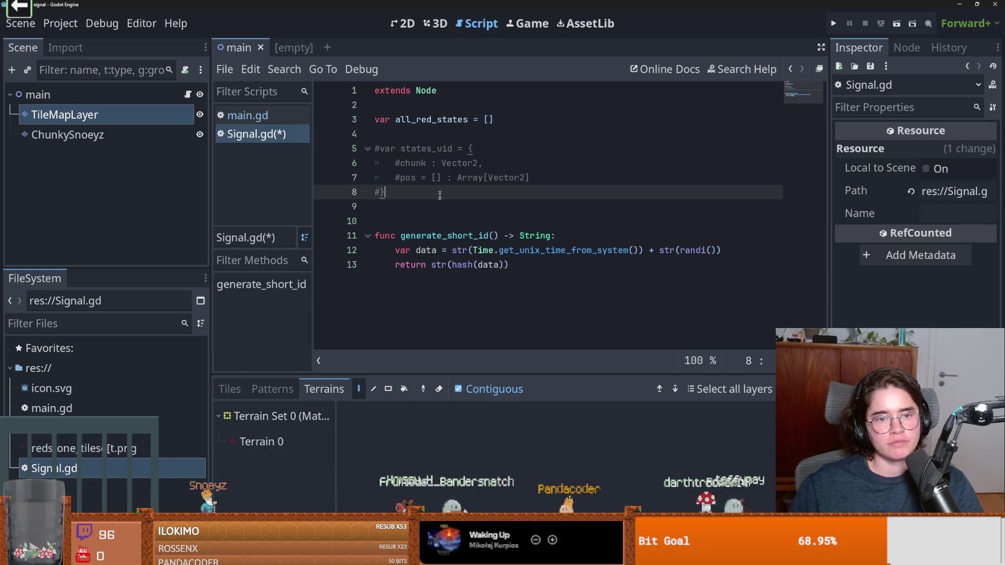
left_click(436, 203)
key("Left")
key("Right")
key("Left")
key("Right")
key("Left")
key("Right")
key("Left")
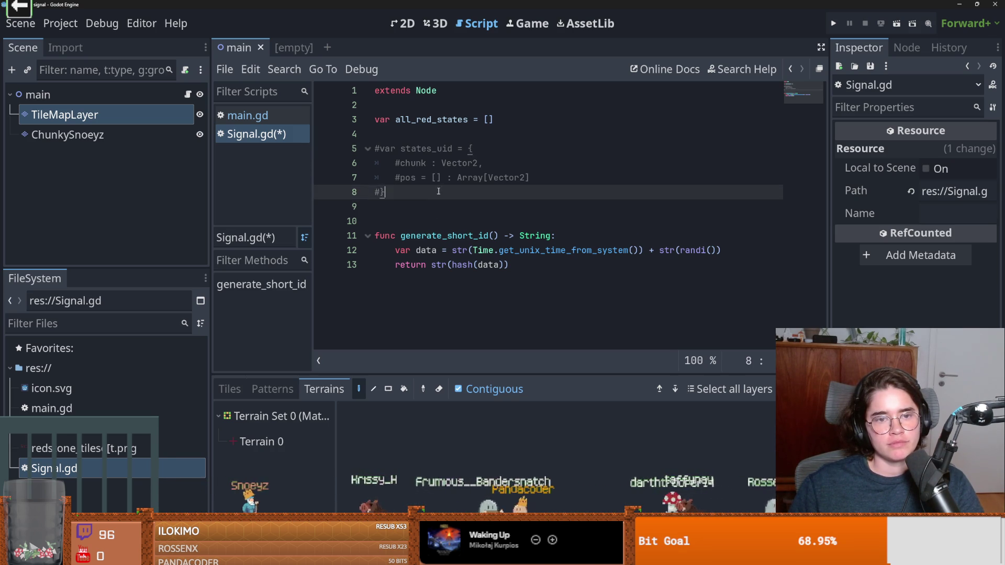
key("Right")
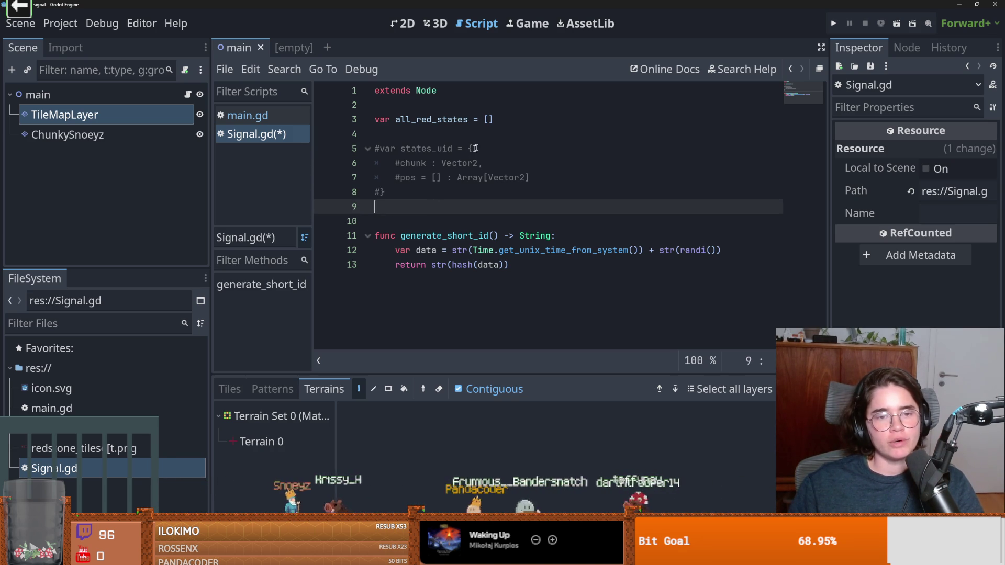
double_click(463, 164)
left_click(422, 163)
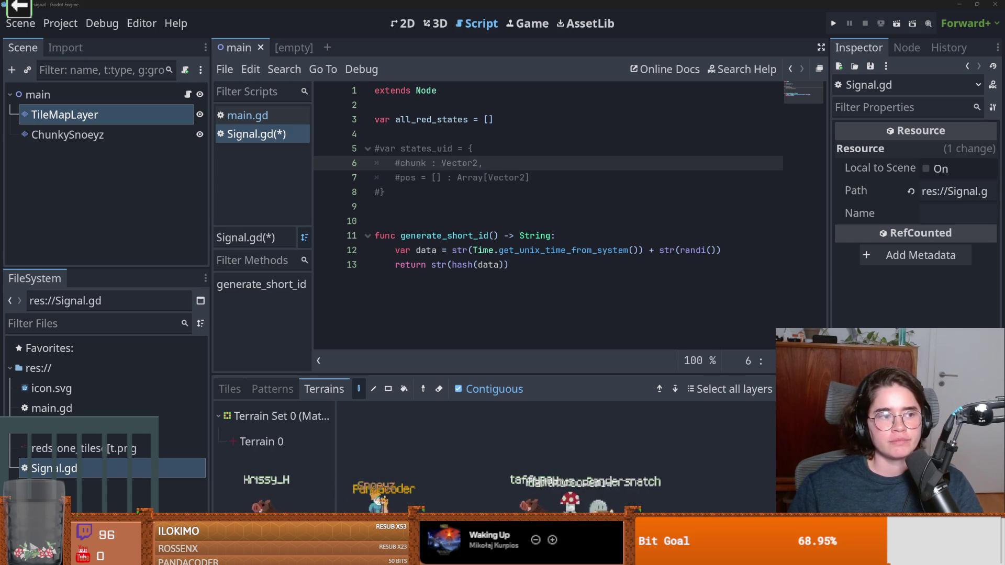
key("alt+Tab")
scroll(431, 386, "down", 10)
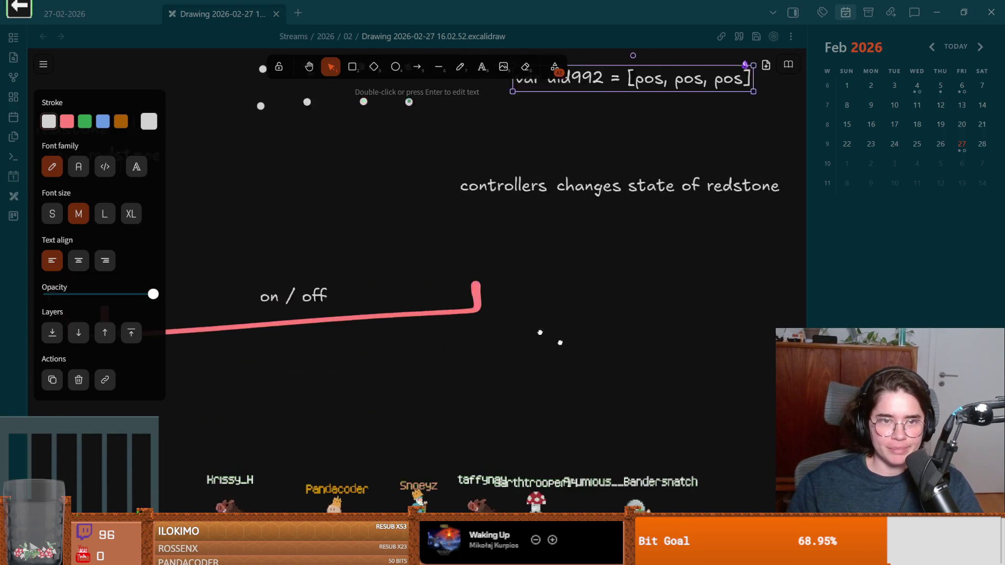
Sketch the three-by-three grid of cells with the pencil tool below the notes.
mouse_move(448, 232)
left_mouse_down()
mouse_move(446, 316)
mouse_move(520, 222)
mouse_move(430, 222)
mouse_move(448, 154)
mouse_move(514, 223)
left_mouse_up()
mouse_move(580, 226)
left_mouse_down()
mouse_move(572, 341)
mouse_move(511, 329)
left_mouse_up()
left_click_drag(505, 160, 610, 230)
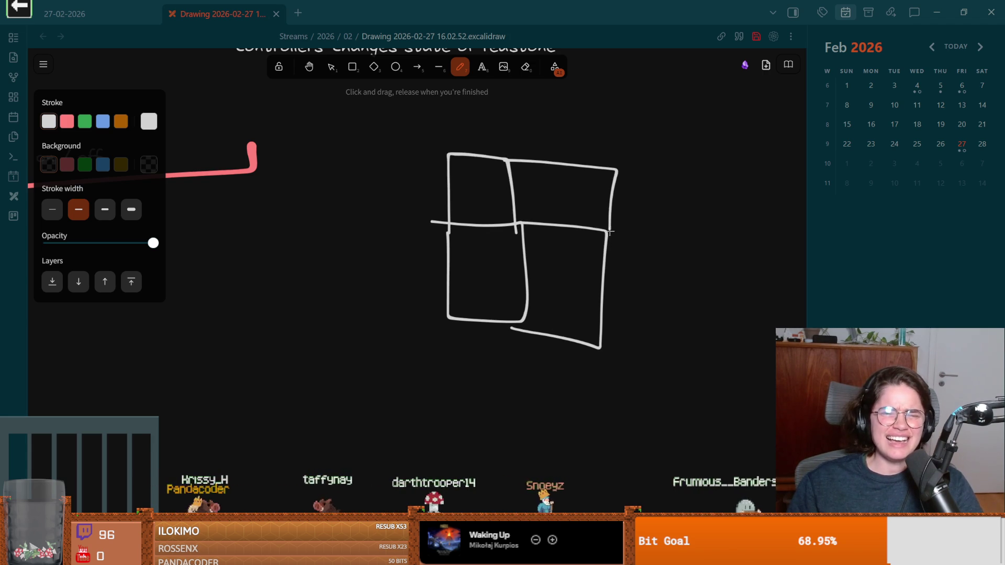
mouse_move(601, 356)
left_mouse_down()
mouse_move(526, 413)
mouse_move(392, 389)
mouse_move(416, 313)
mouse_move(515, 323)
mouse_move(517, 411)
left_mouse_up()
left_click_drag(455, 321, 453, 397)
mouse_move(401, 303)
left_mouse_down()
mouse_move(403, 220)
mouse_move(437, 152)
mouse_move(460, 153)
left_mouse_up()
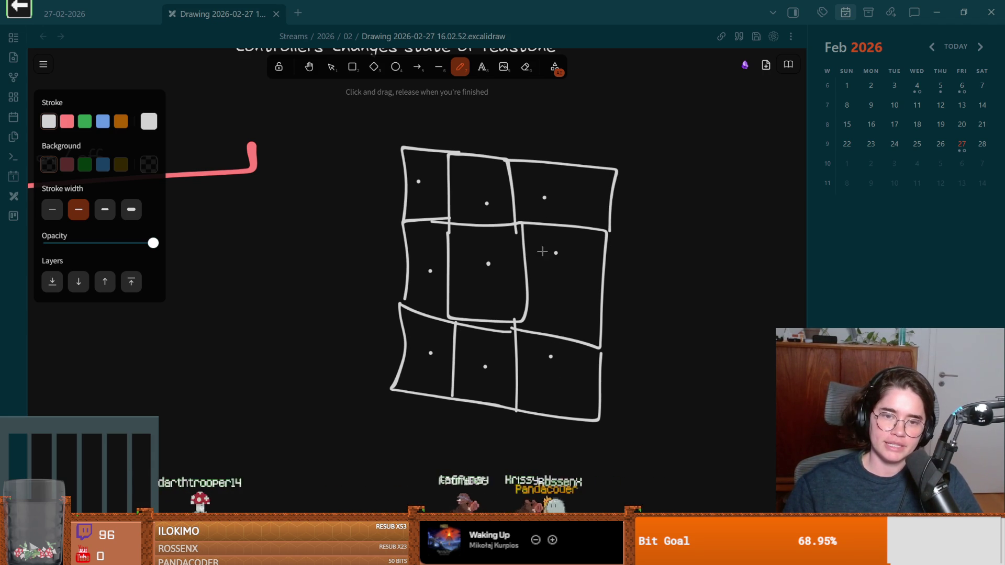
Label the grid 16 along the top and side, undoing stray middle-row lines.
left_click_drag(554, 205, 552, 215)
left_click_drag(563, 205, 566, 214)
mouse_move(619, 265)
left_mouse_down()
mouse_move(620, 296)
mouse_move(632, 285)
left_mouse_up()
left_click_drag(495, 276, 590, 281)
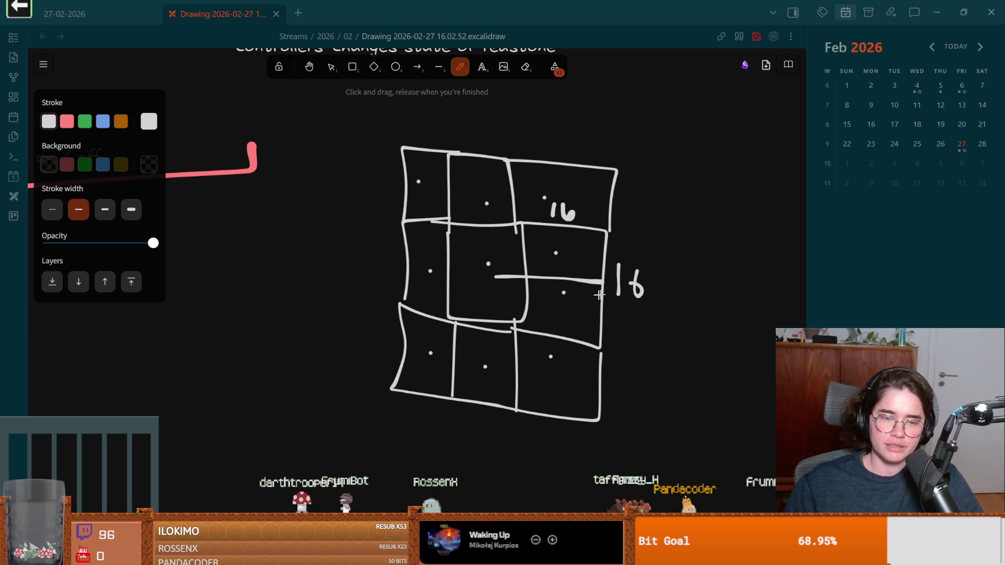
key("ctrl+z")
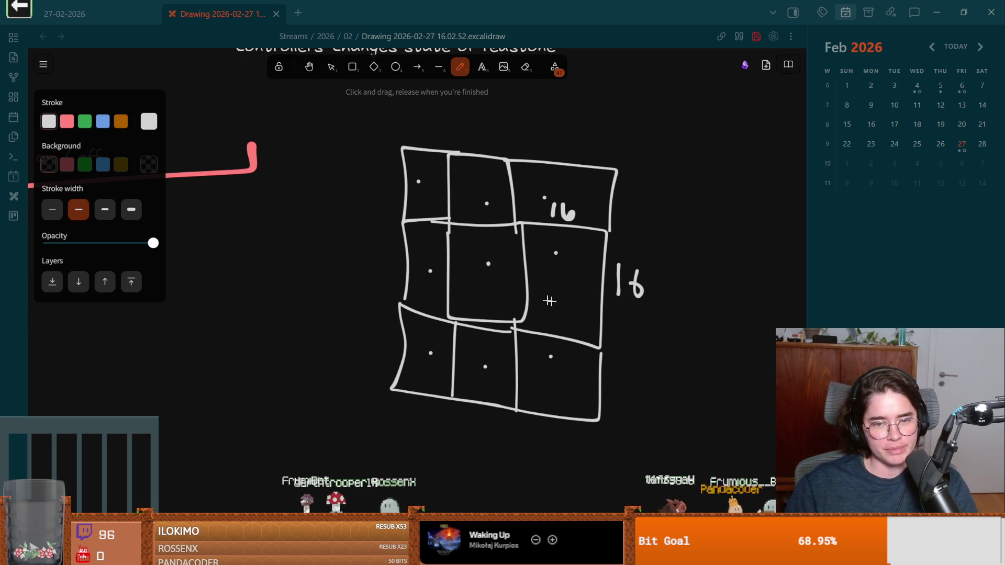
mouse_move(492, 292)
left_mouse_down()
mouse_move(554, 291)
mouse_move(490, 292)
mouse_move(542, 292)
mouse_move(529, 300)
left_mouse_up()
key("ctrl+z")
key("ctrl+z")
key("ctrl+z")
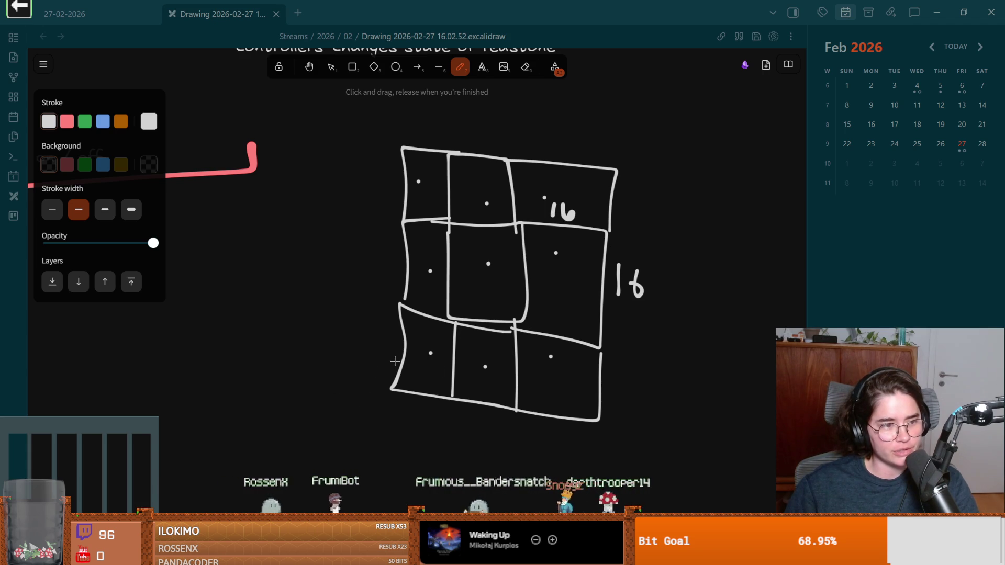
left_click_drag(405, 296, 407, 327)
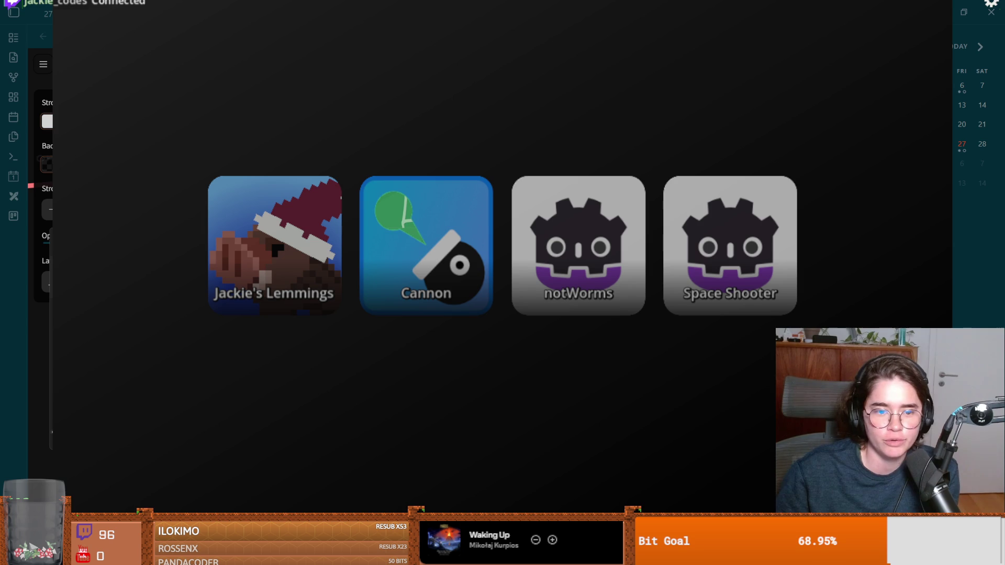
Bring Paint to the front and close the game-selection screen.
key("alt+Tab")
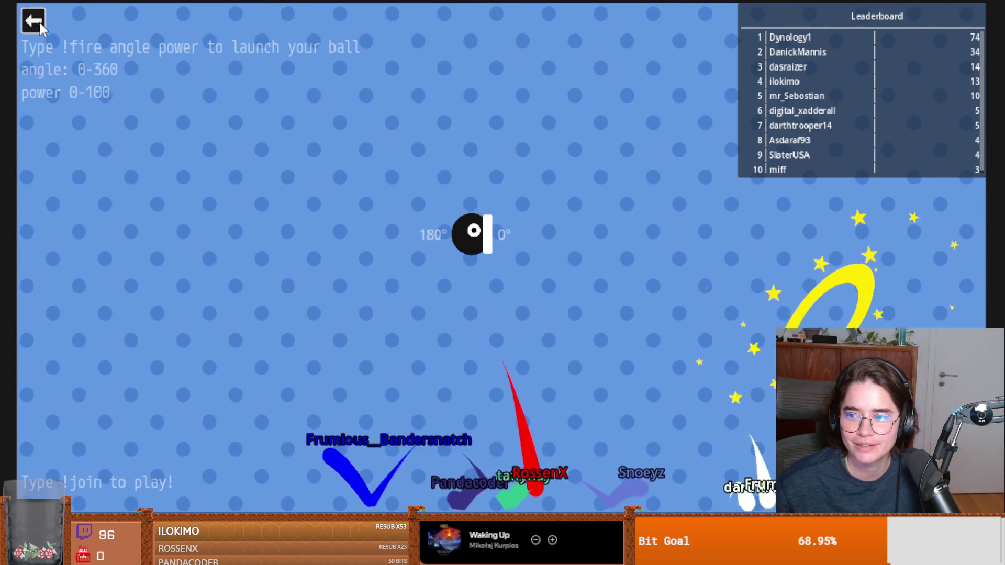
left_click(33, 20)
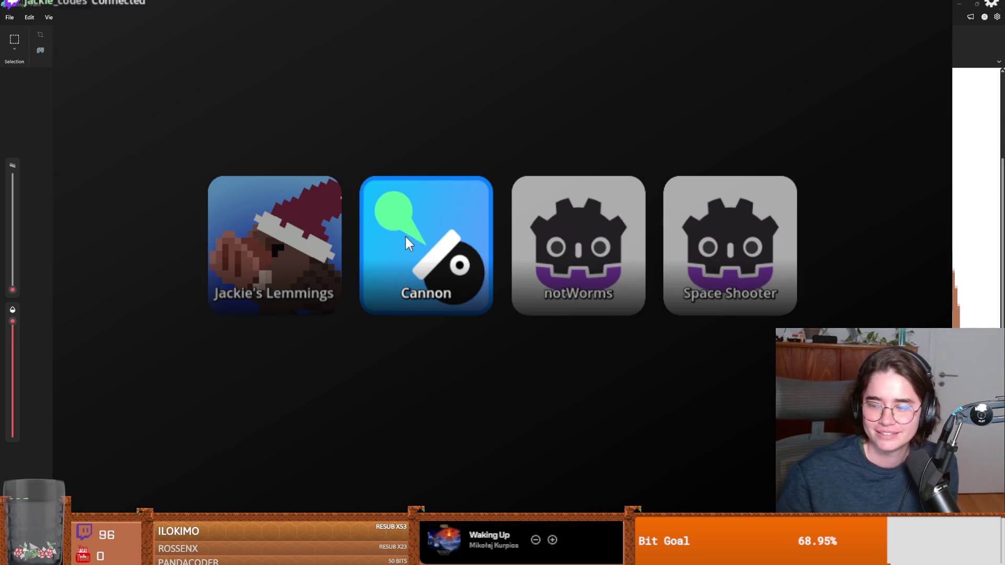
Start the Cannon game from the stream game launcher.
left_click(404, 235)
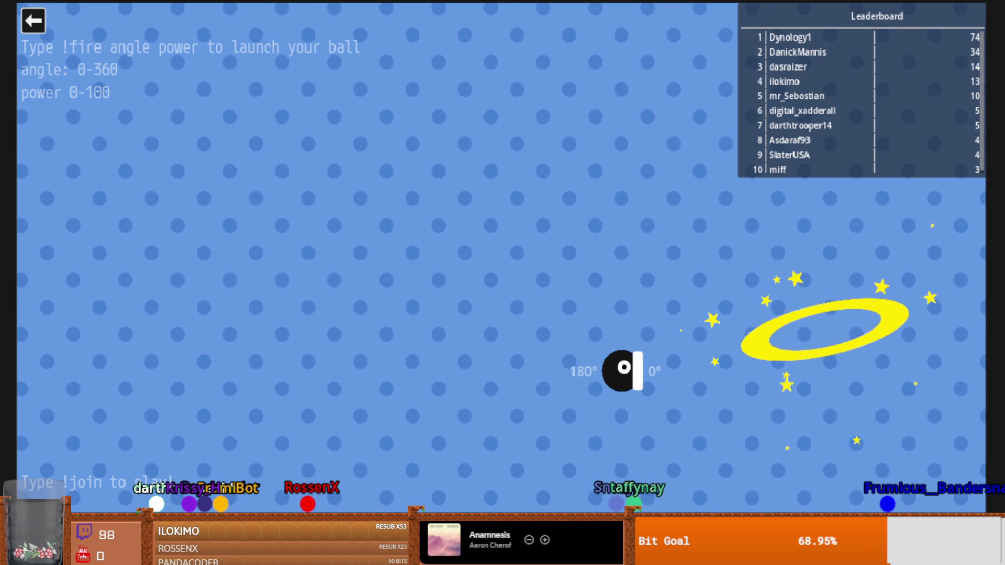
Exit the current game and relaunch Cannon, with viewers' balls flying and the leaderboard showing.
left_click(36, 22)
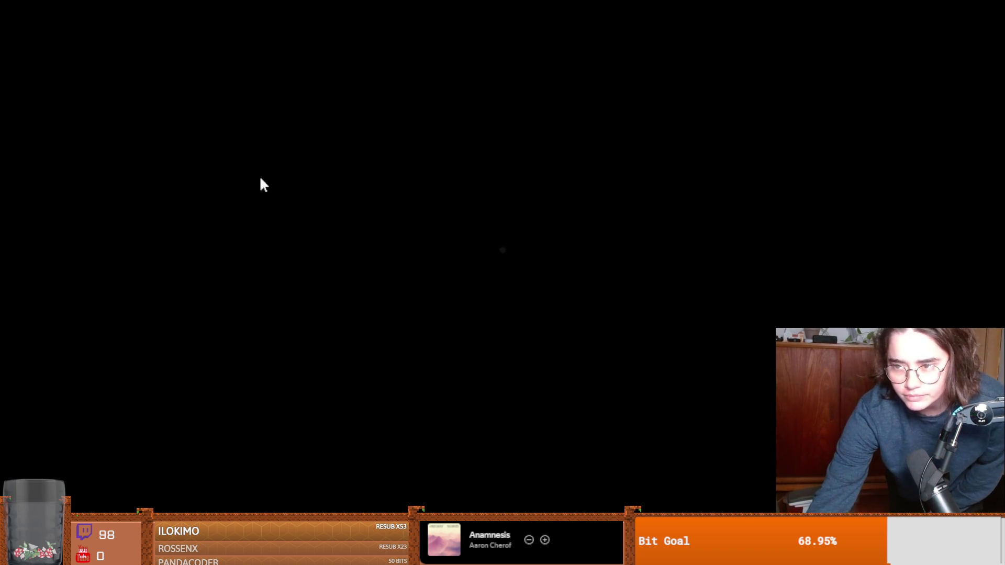
key("Return")
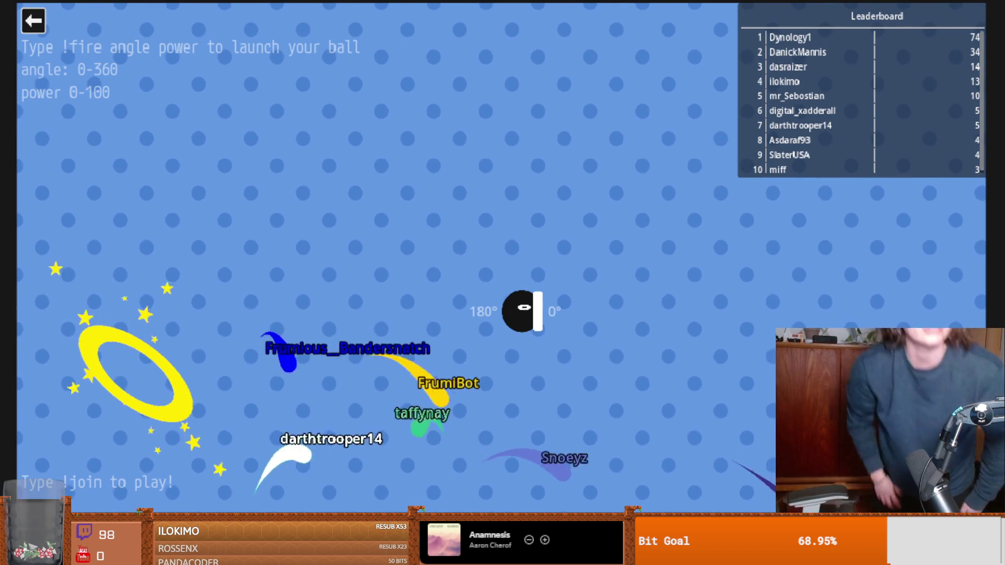
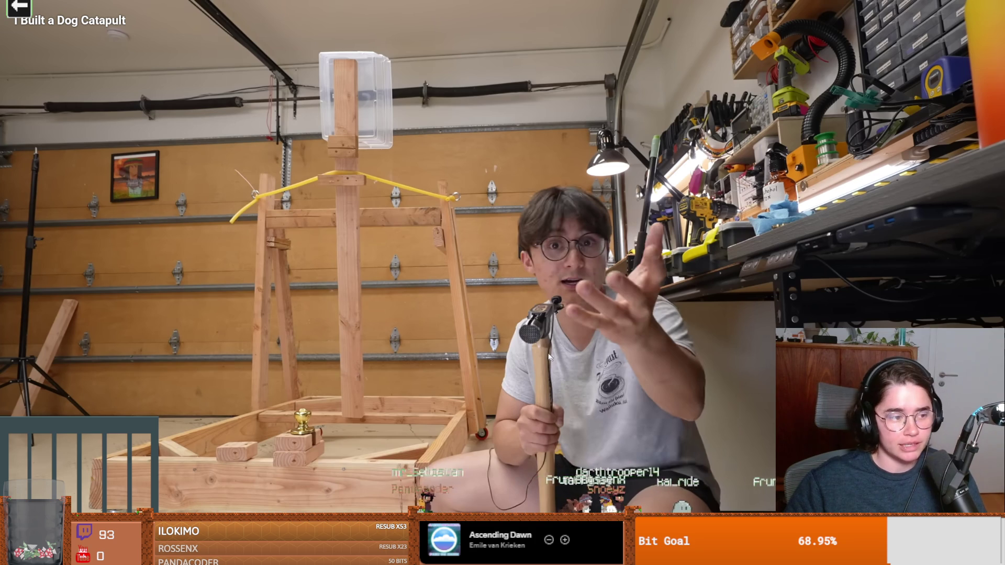
Pause and resume the full-screen catapult video a few times while watching.
left_click(520, 332)
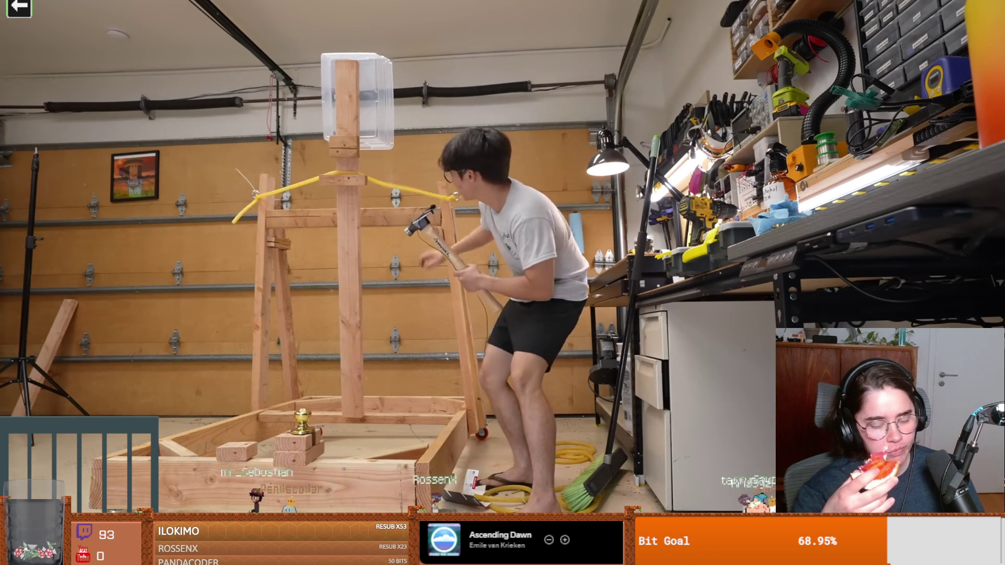
left_click(520, 329)
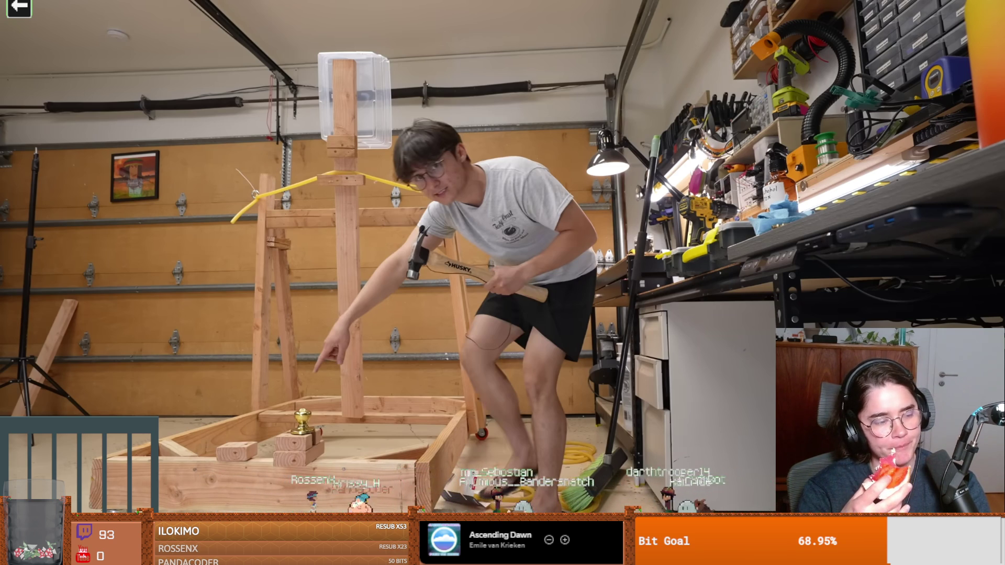
left_click(519, 330)
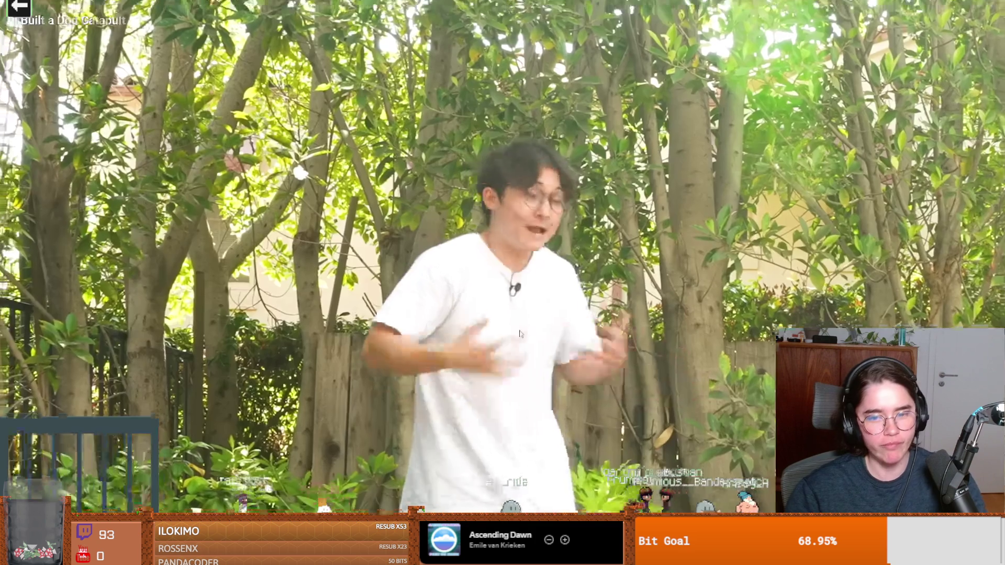
left_click(519, 331)
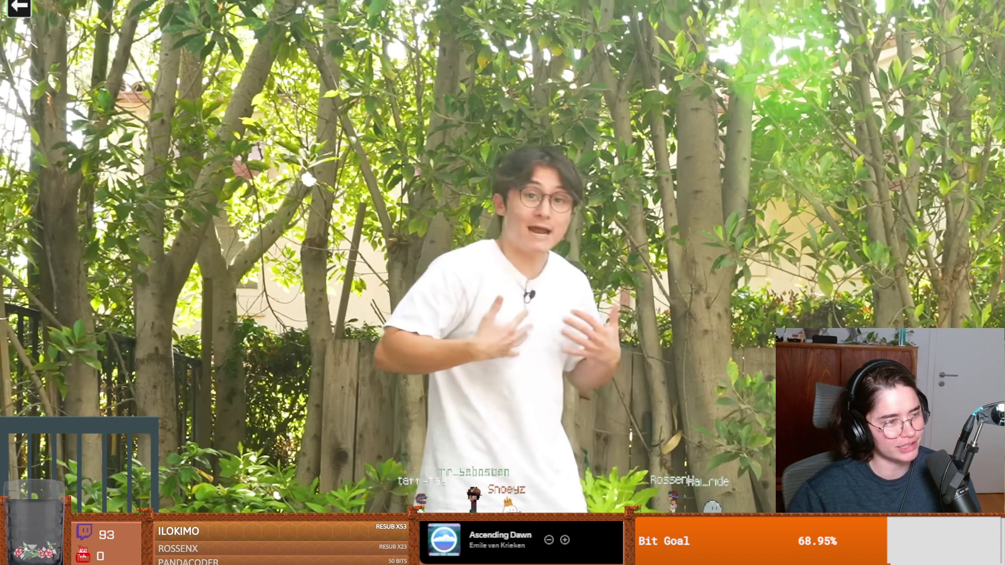
left_click(519, 331)
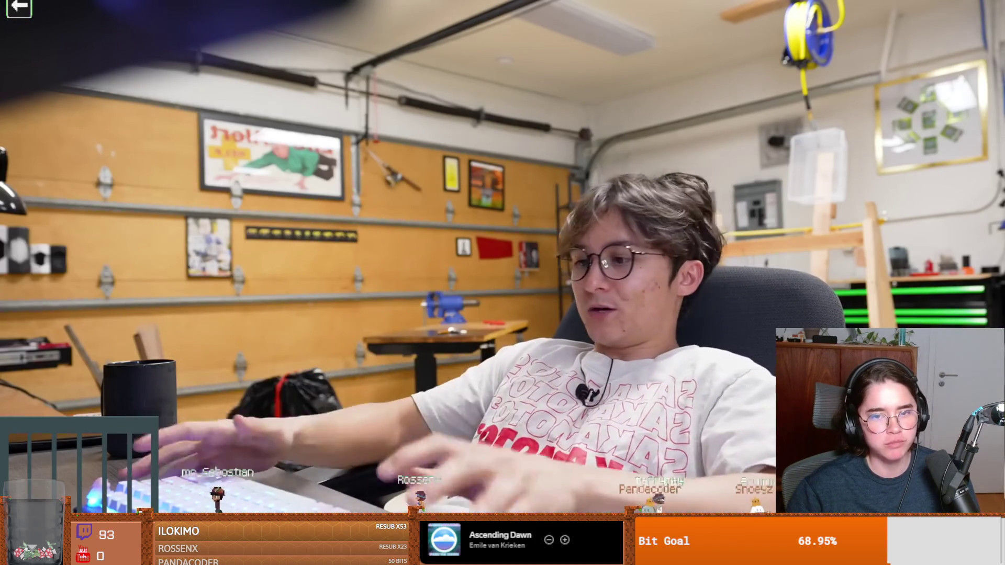
Type the OpenCV camera code: 'import cv2', 'camera = cv2.Vide…(0)' and 'ret, frame'.
type("import cv2  camera = cv2.Vide")
key("Tab")
type("(0)")
key("Return")
key("Return")
type("ret, frame")
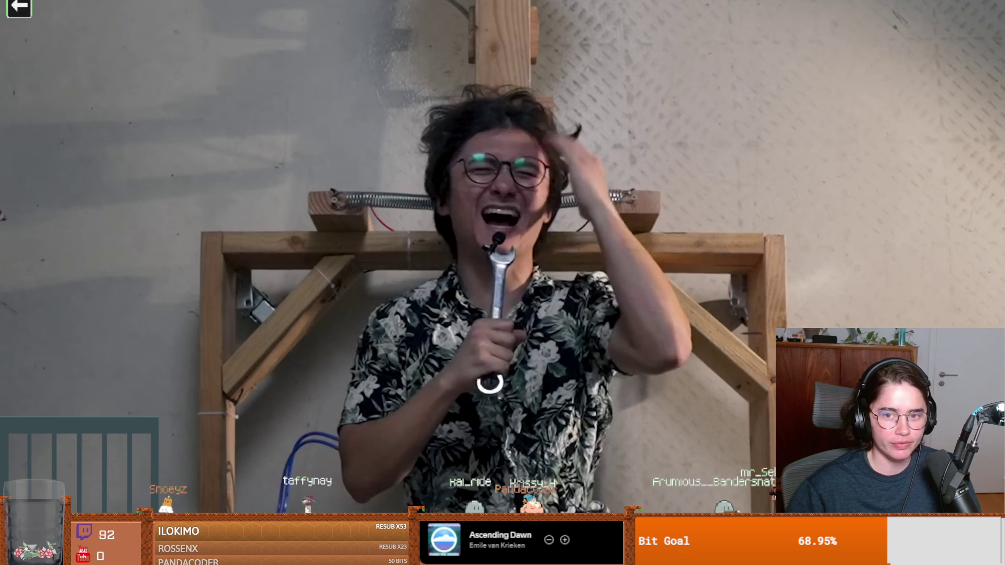
Exit full screen, pause the video on the watch page, then return it to full screen.
left_click(519, 330)
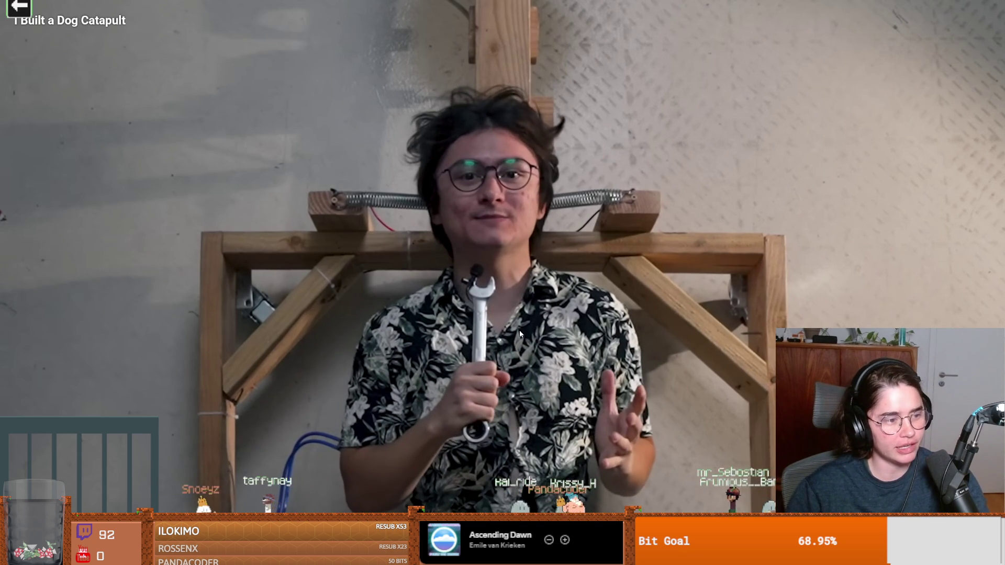
left_click(520, 334)
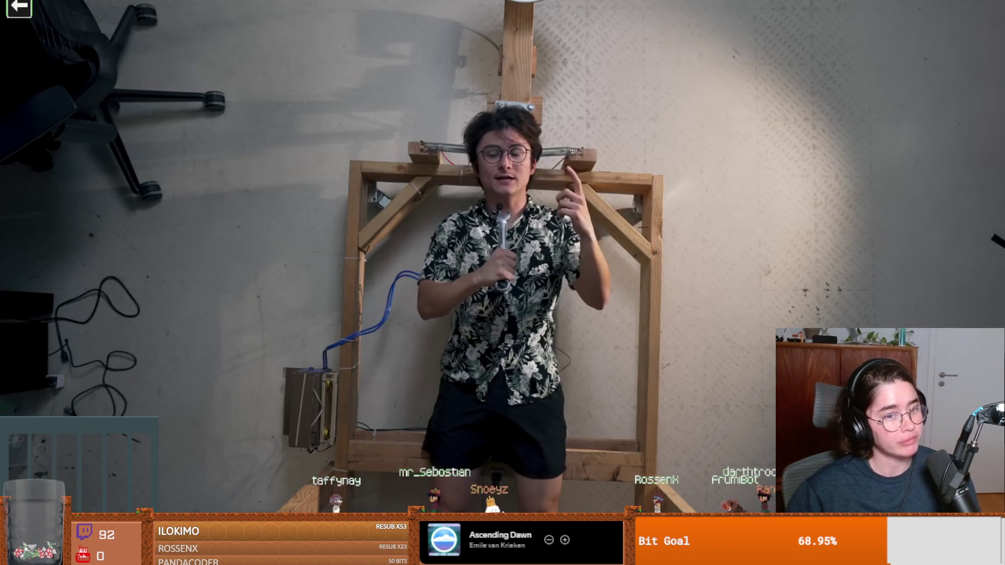
key("Escape")
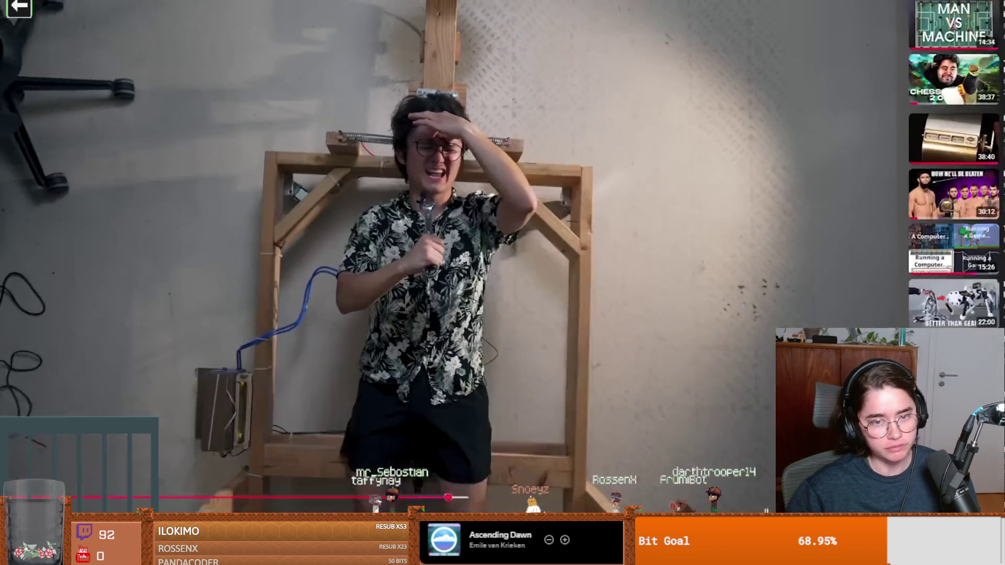
left_click(520, 330)
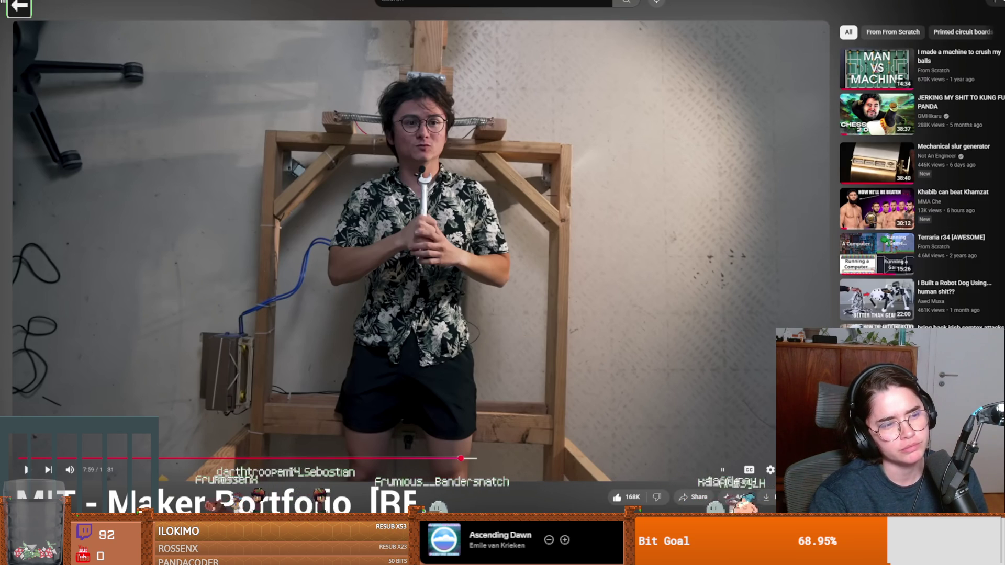
double_click(519, 331)
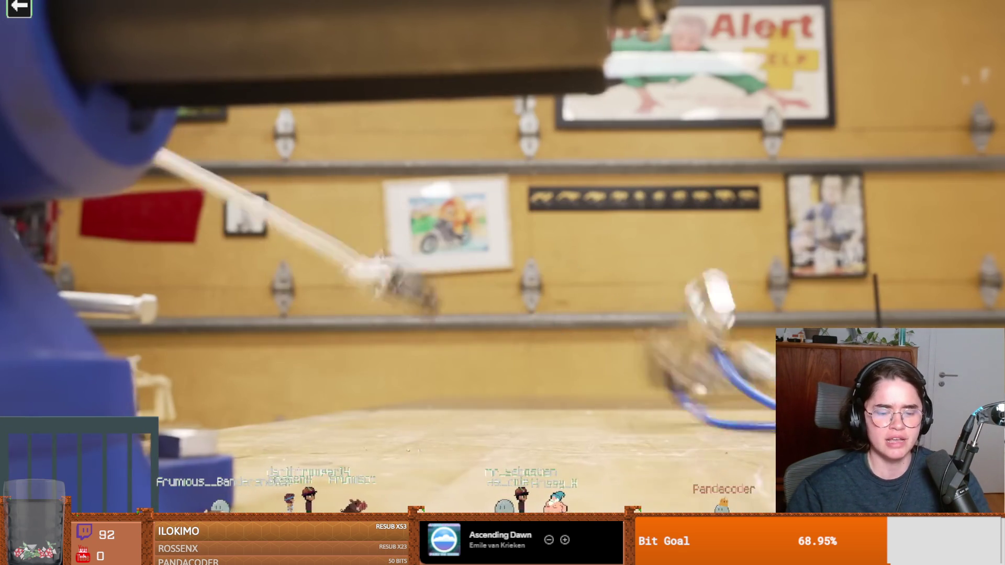
left_click(519, 331)
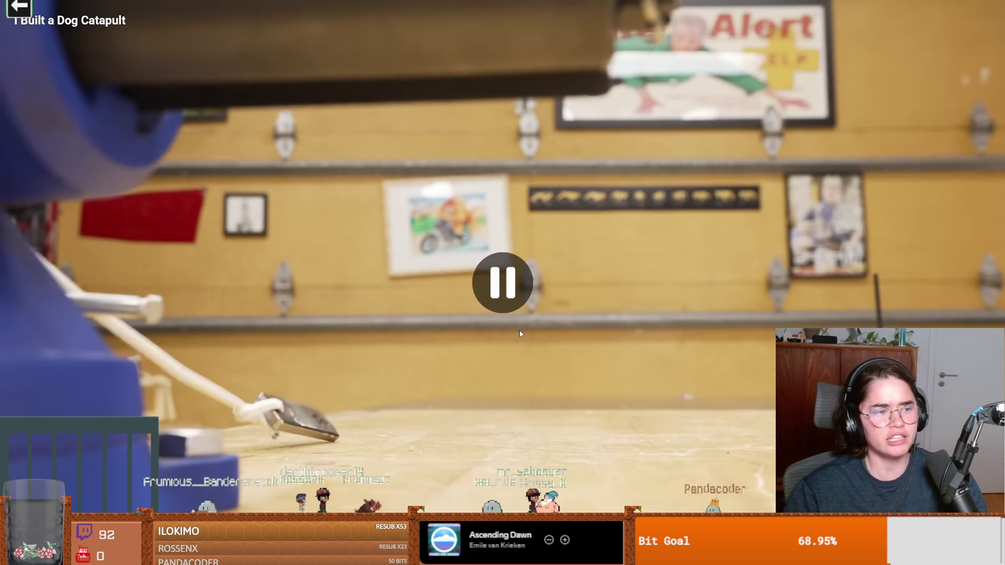
left_click(520, 330)
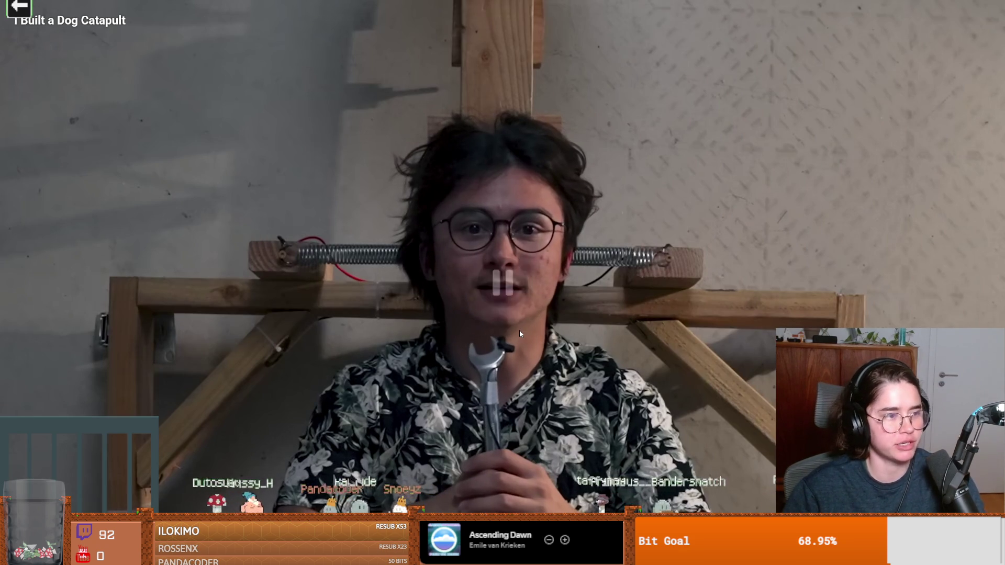
left_click(520, 330)
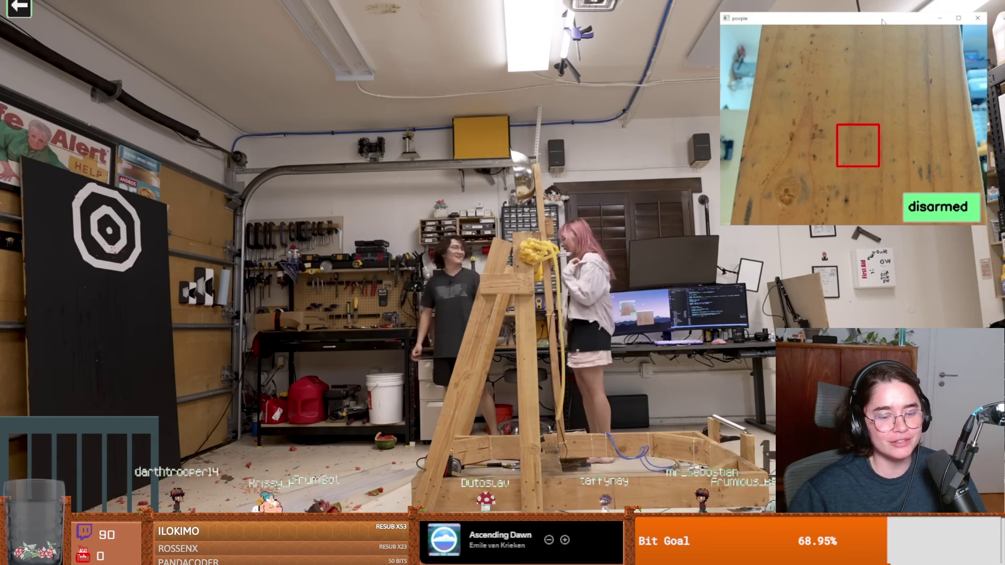
left_click(520, 331)
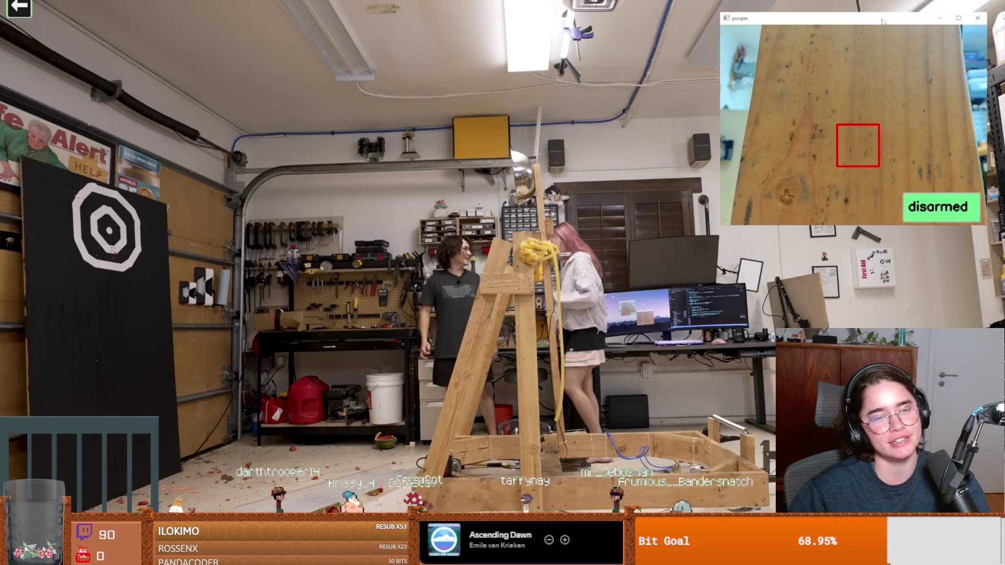
left_click(519, 331)
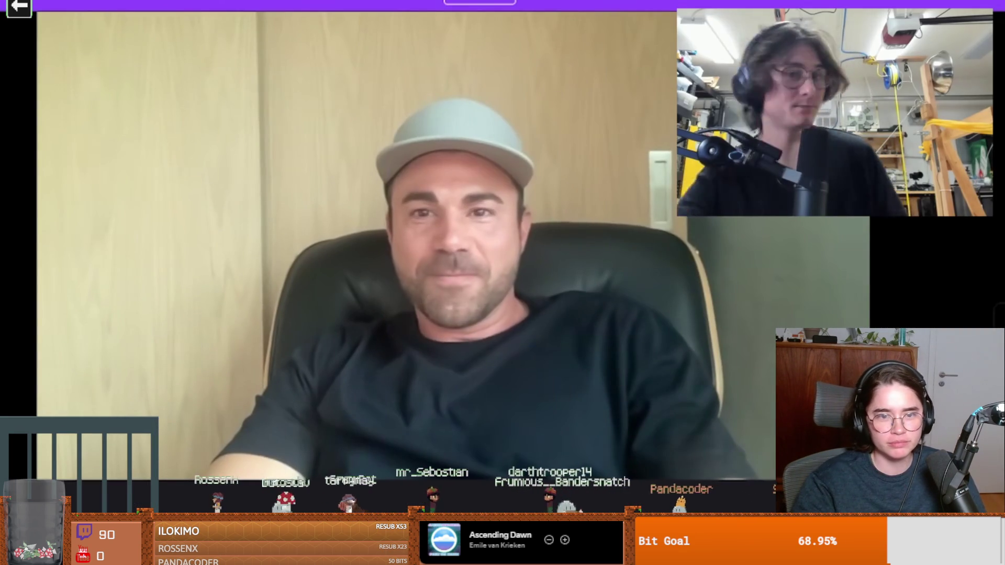
left_click(520, 333)
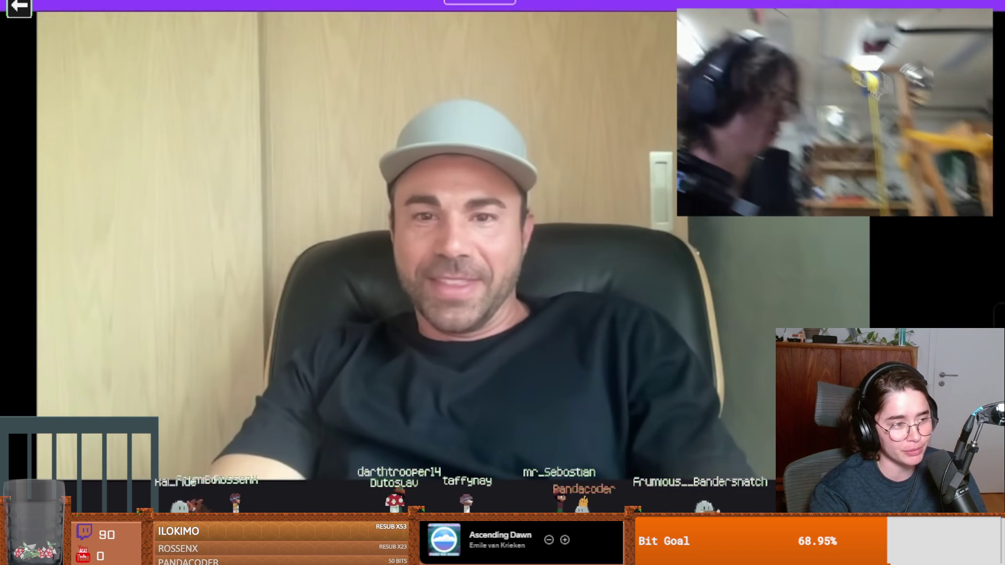
left_click(520, 334)
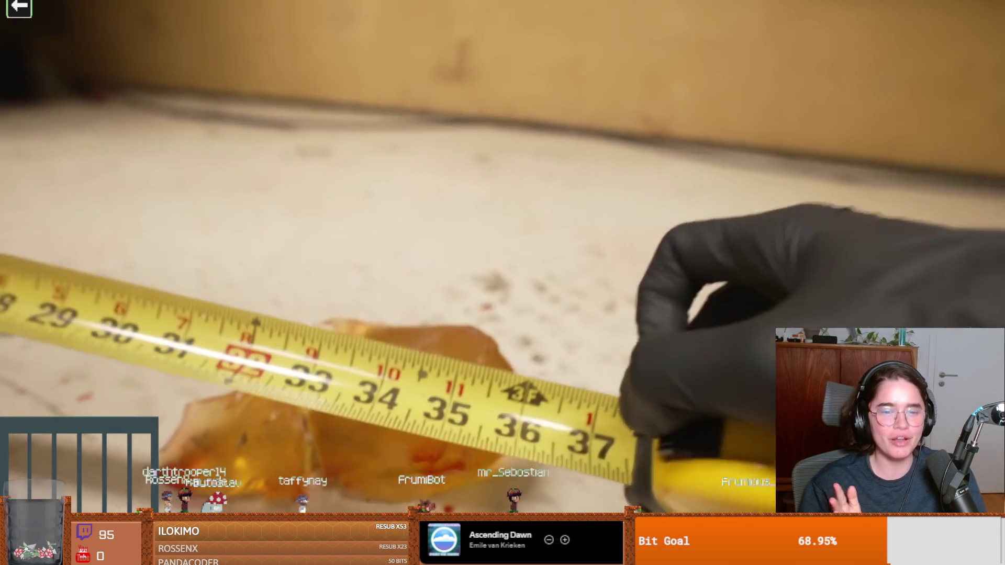
left_click(656, 334)
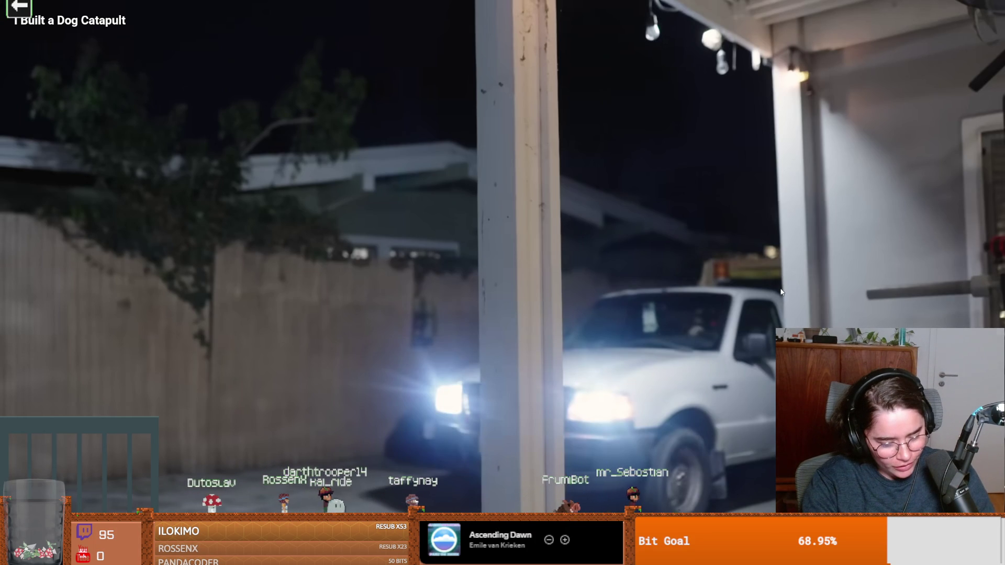
key("Escape")
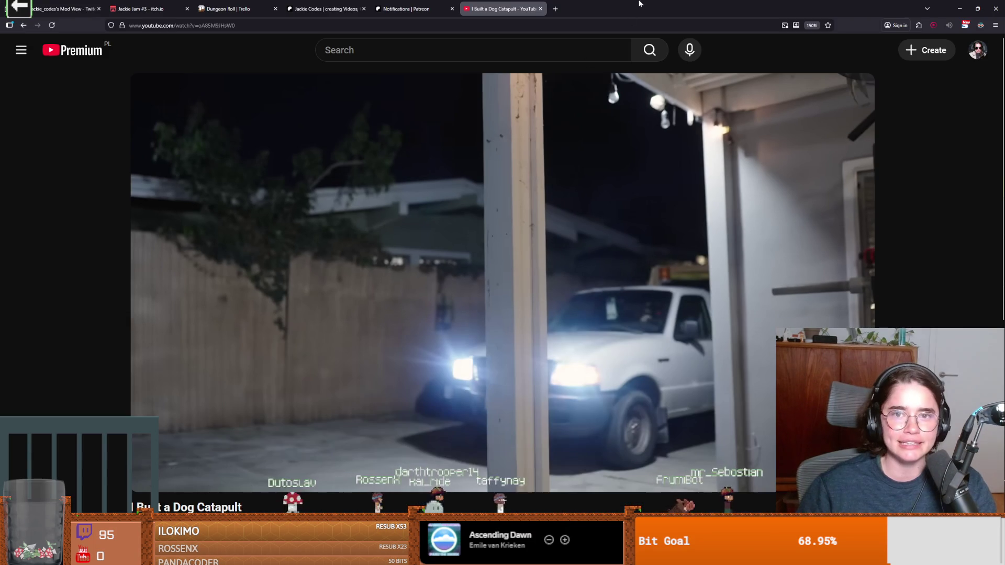
key("alt+Tab")
key("alt+Tab")
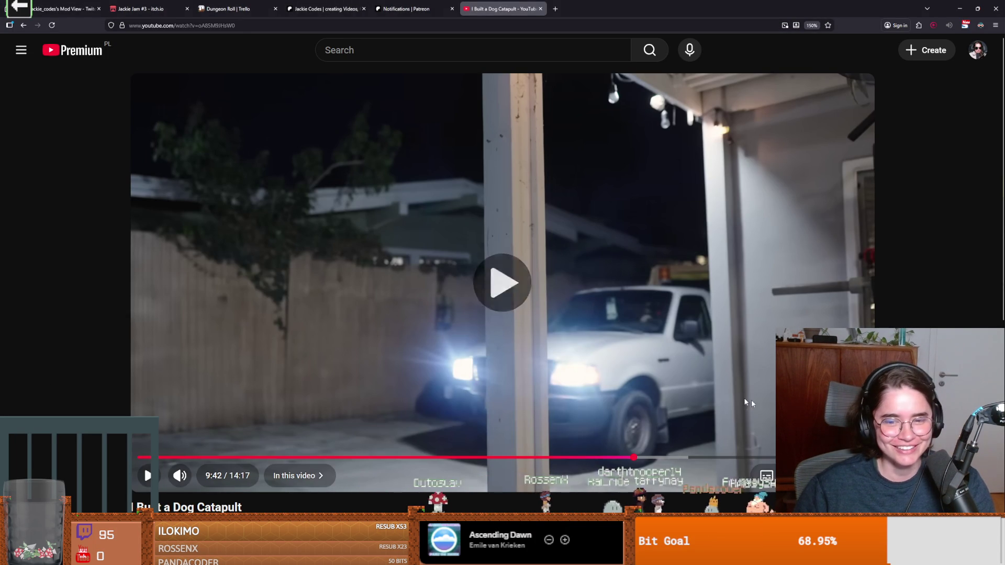
double_click(605, 360)
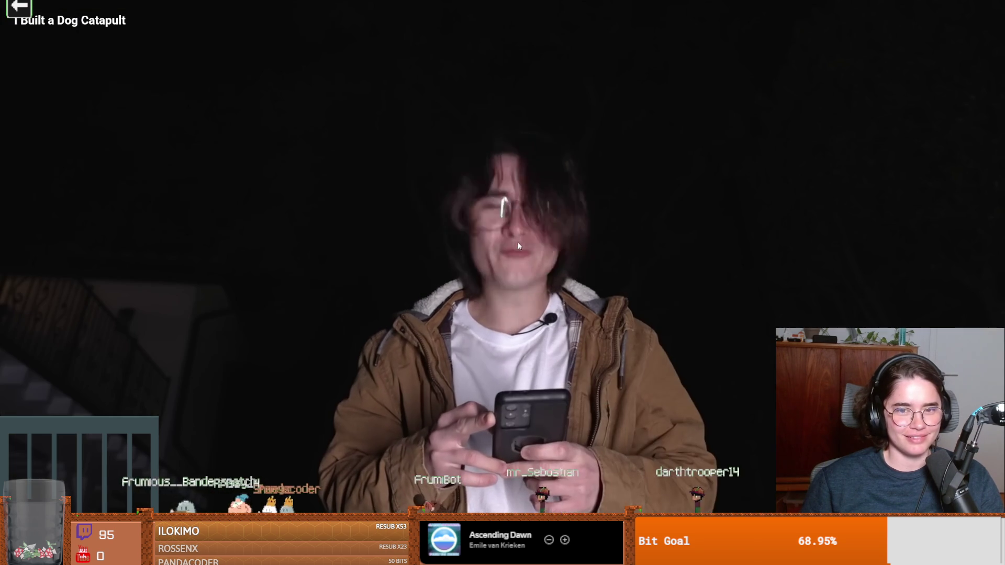
Pause briefly on the living room shot, then pause at the Odoo sponsor segment and exit full screen.
left_click(508, 234)
left_click(508, 234)
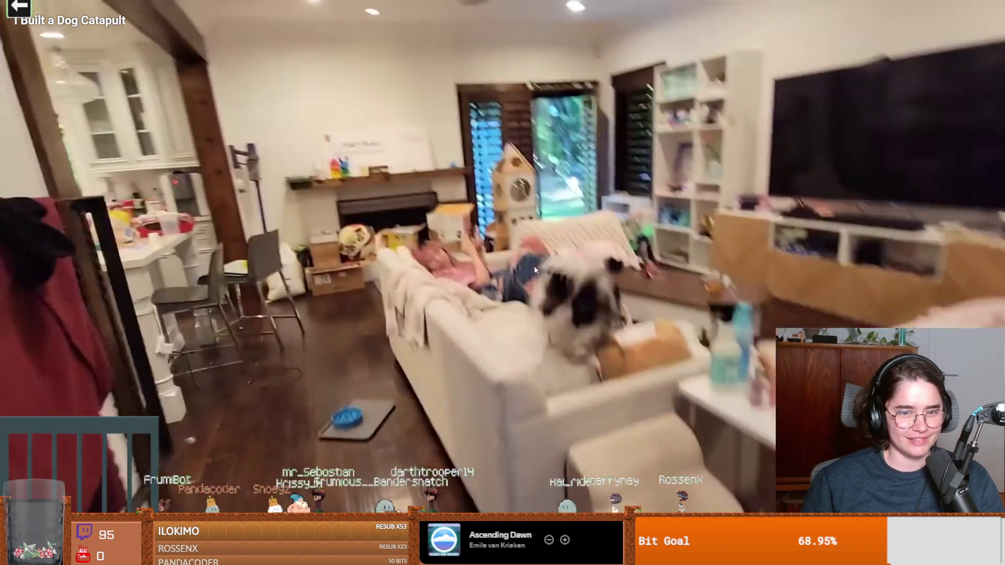
left_click(524, 265)
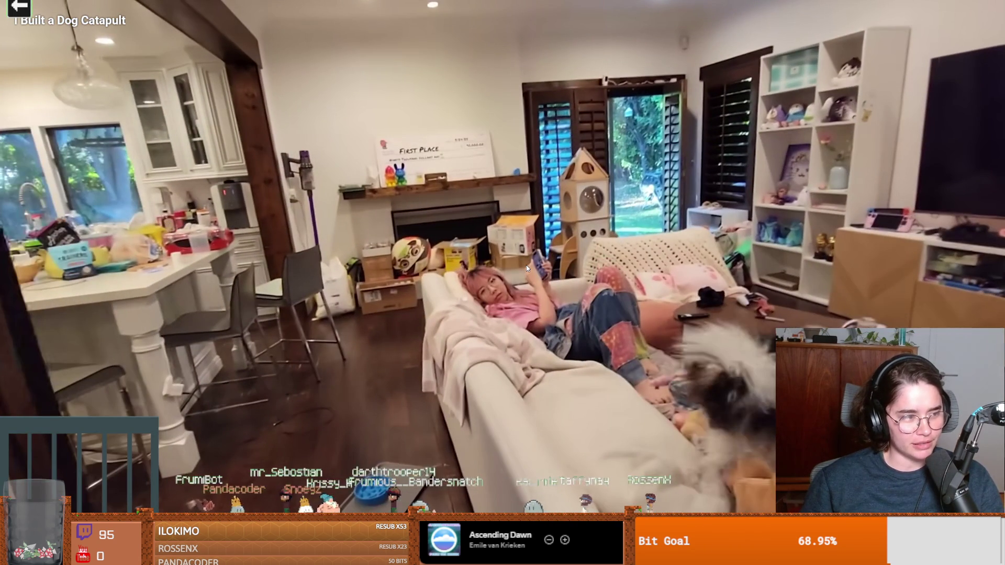
left_click(527, 265)
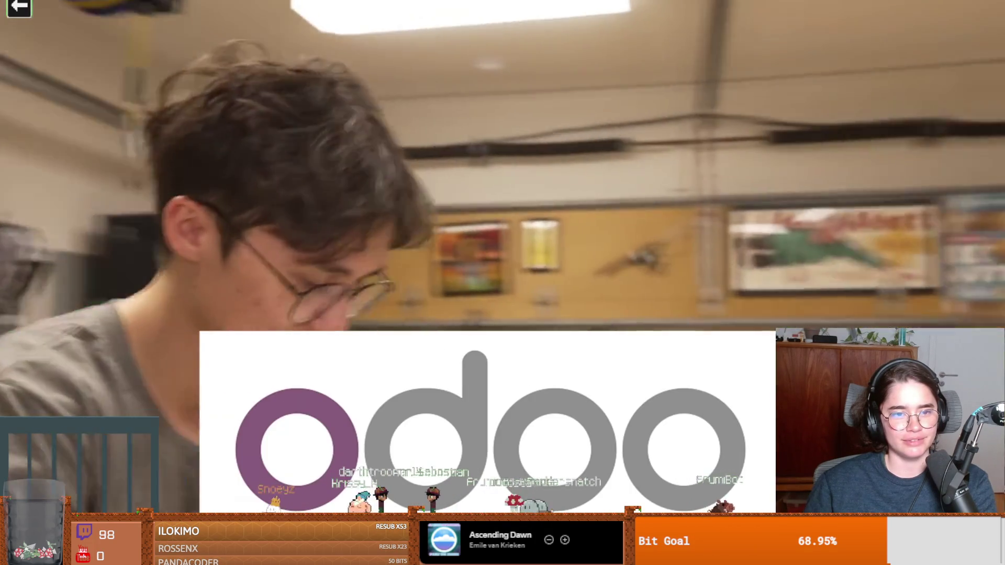
left_click(769, 405)
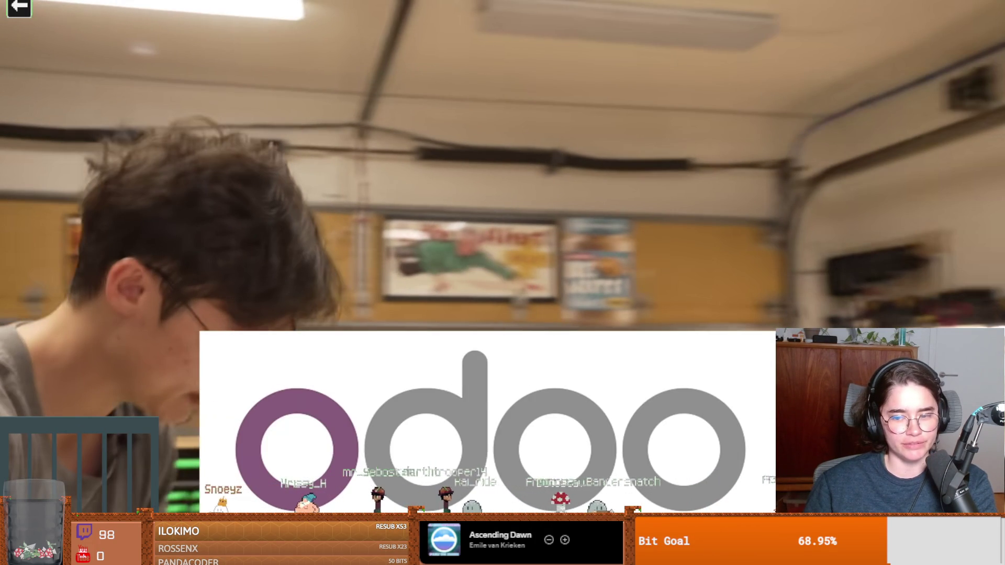
key("Escape")
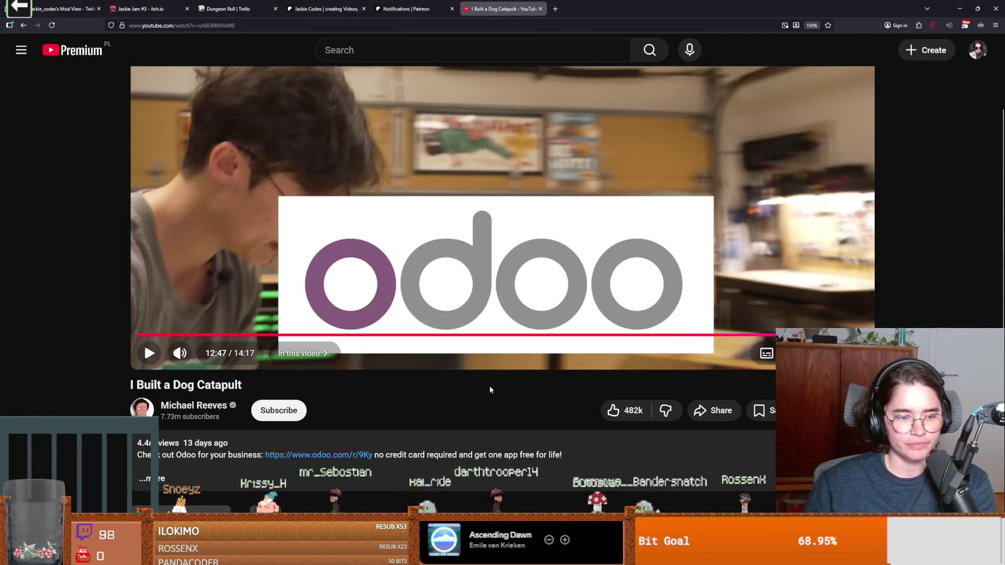
Resume the catapult video on its watch page past the sponsor segment and pause at 13:04.
scroll(457, 416, "down", 2)
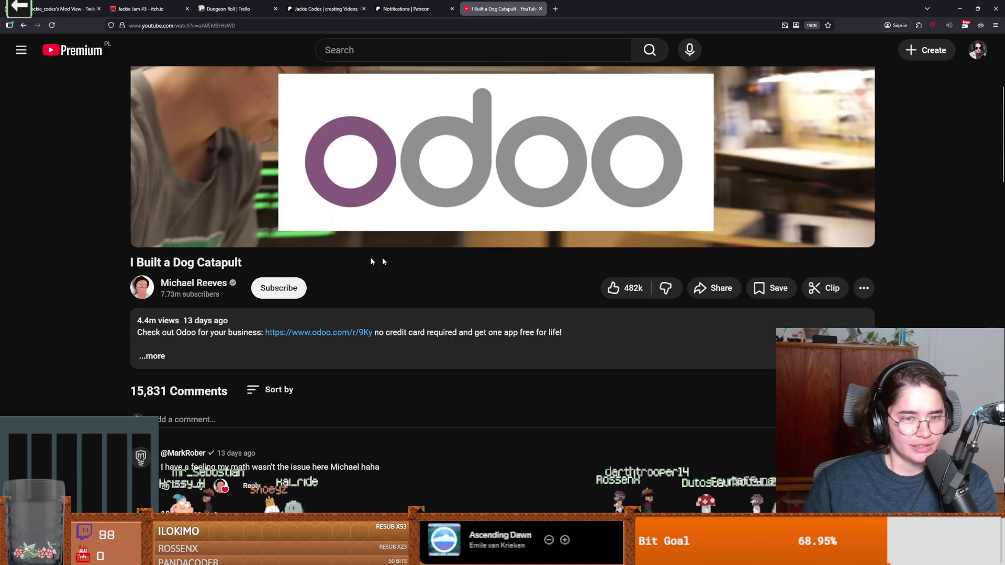
scroll(141, 367, "up", 2)
scroll(140, 405, "down", 1)
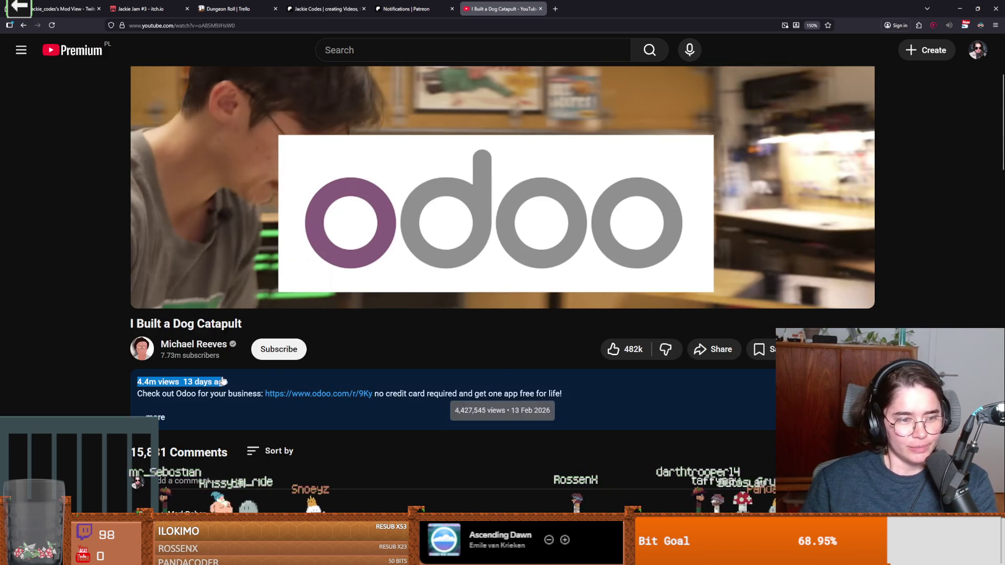
scroll(505, 371, "up", 3)
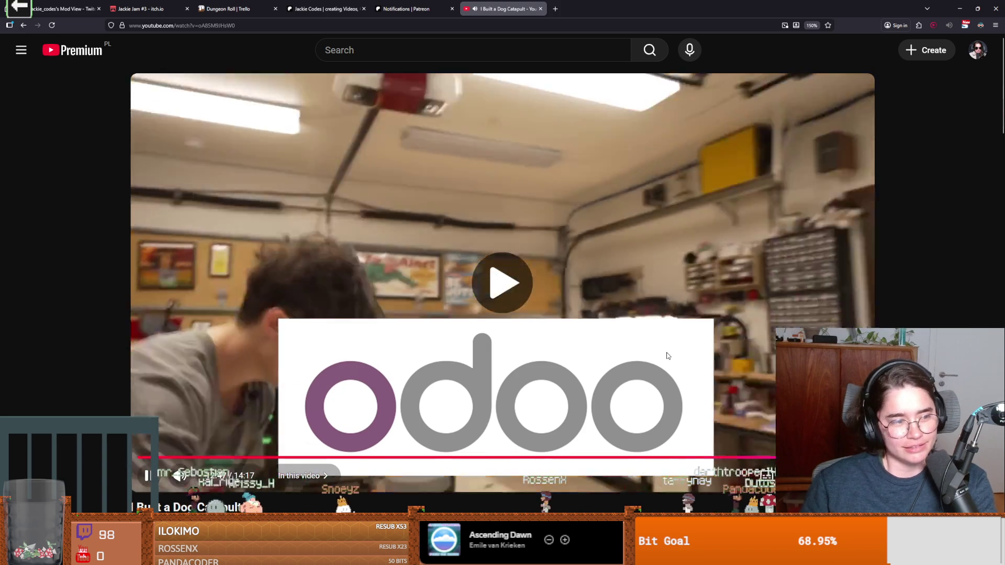
left_click(667, 352)
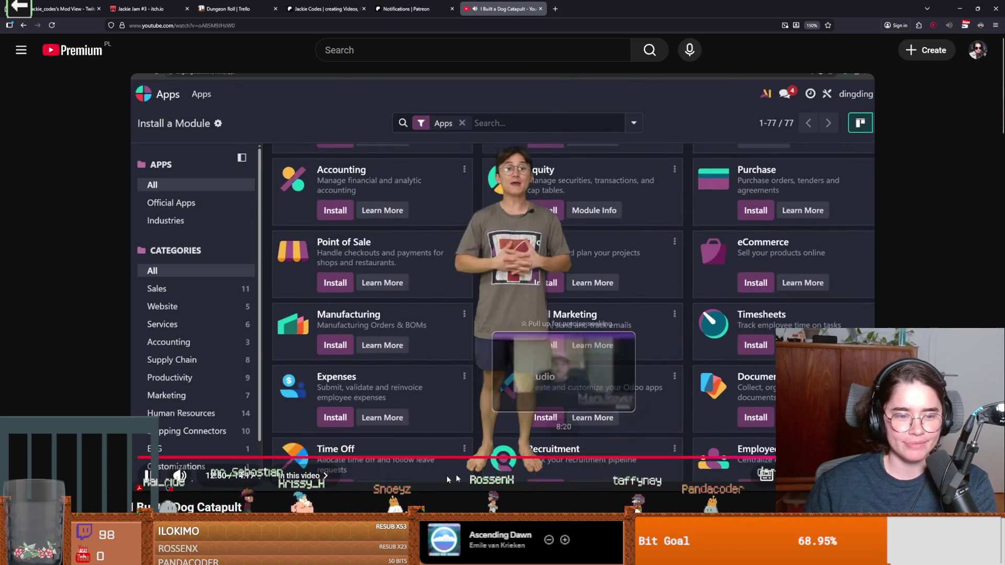
scroll(426, 464, "down", 6)
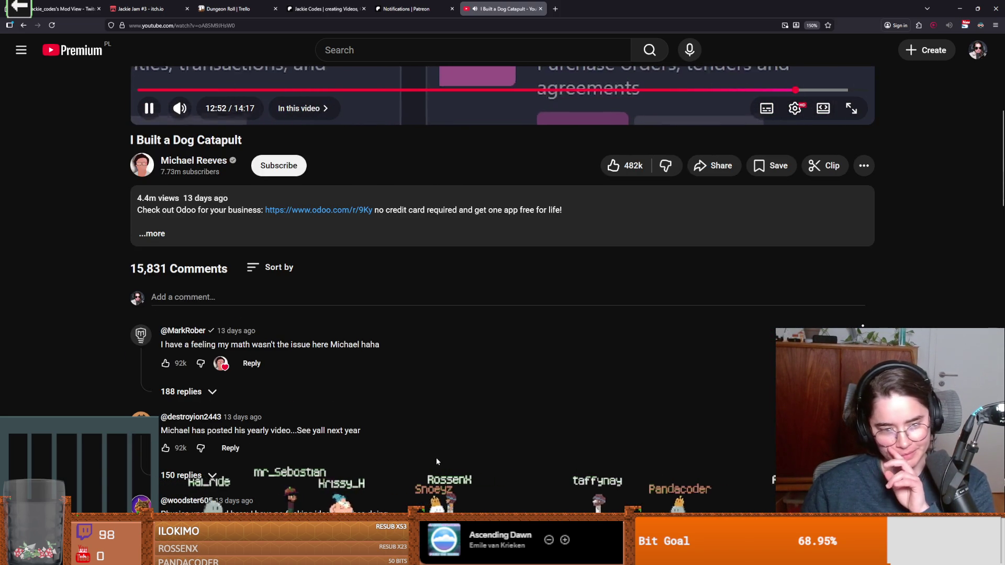
scroll(477, 464, "up", 5)
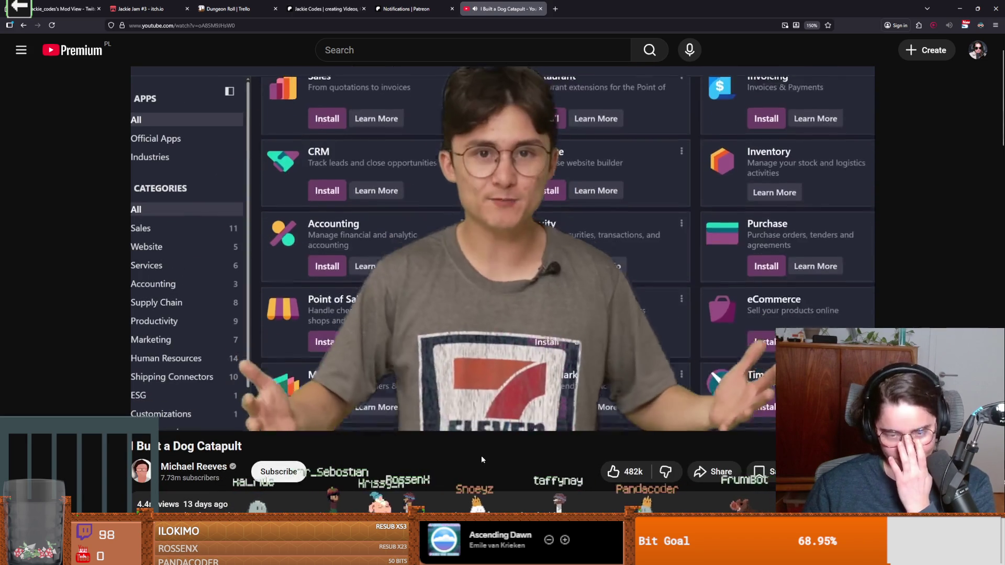
scroll(499, 461, "up", 1)
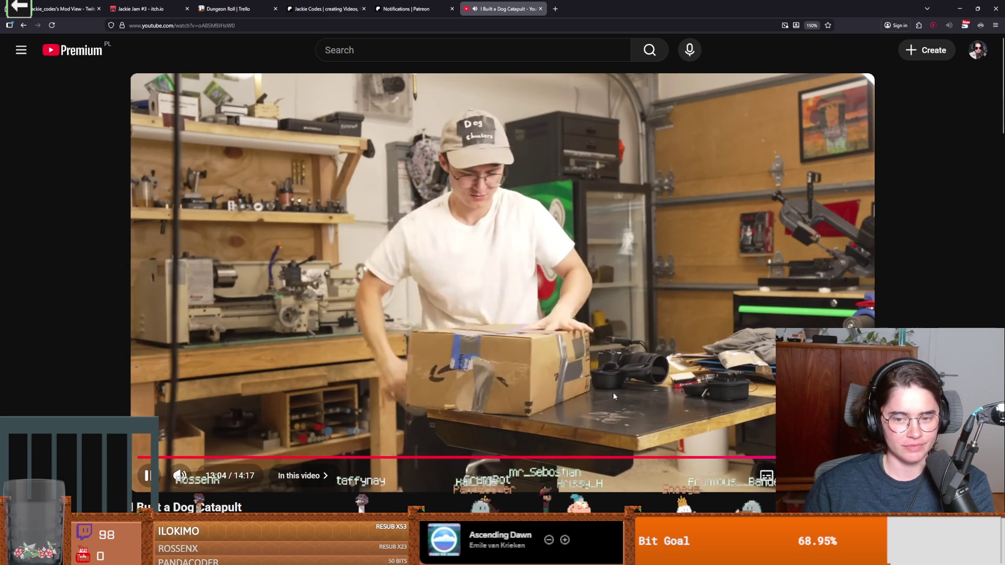
left_click(367, 372)
scroll(172, 306, "down", 5)
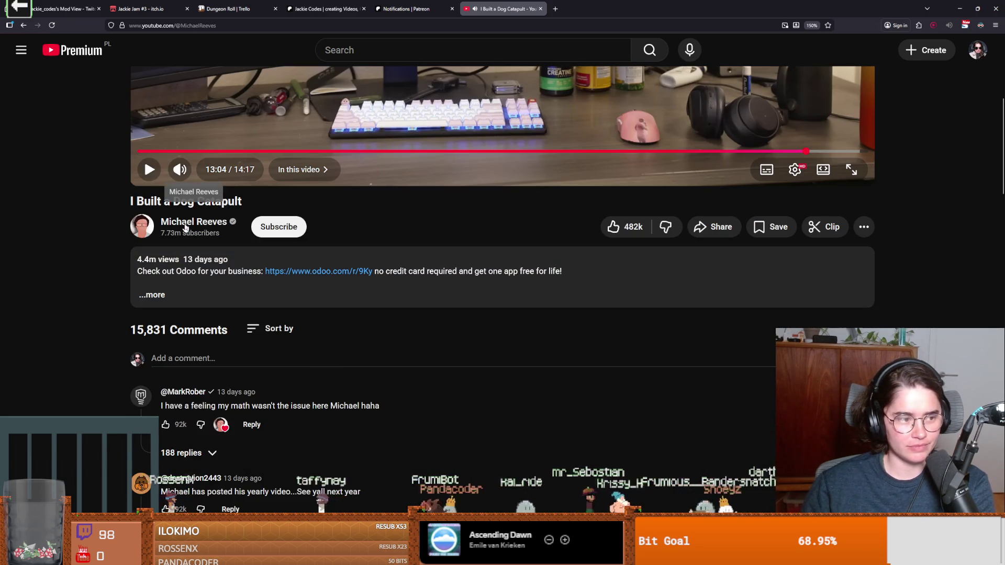
Go to the creator's channel Videos list and open 'The Roomba That Screams When it Bumps Into Stuff'.
left_click(194, 222)
left_click(253, 328)
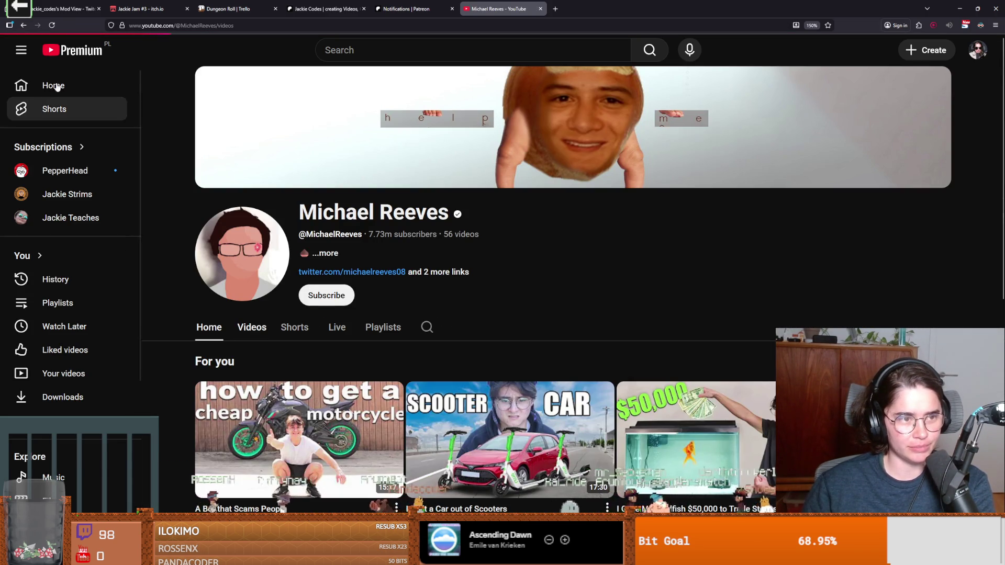
scroll(319, 332, "down", 3)
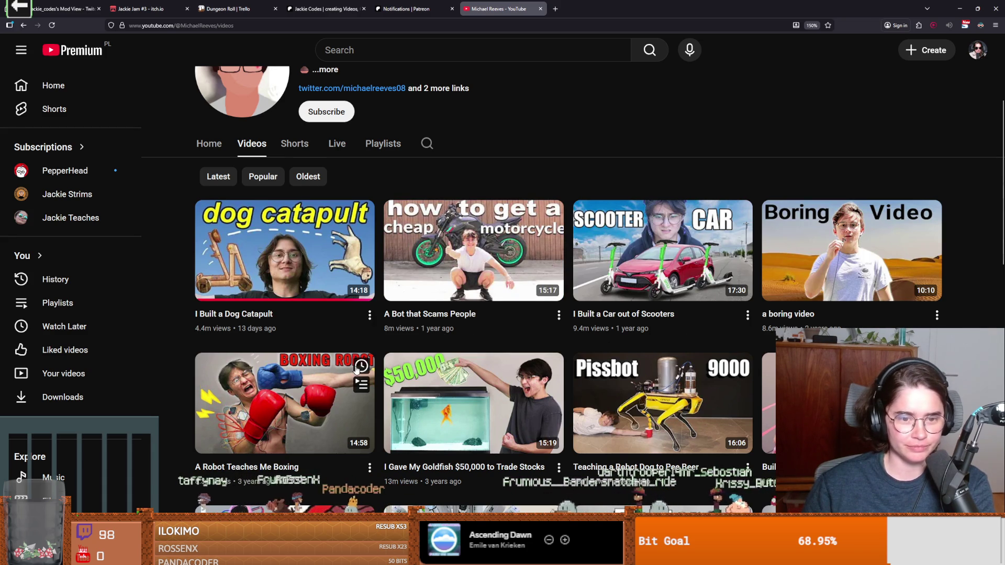
scroll(637, 381, "down", 3)
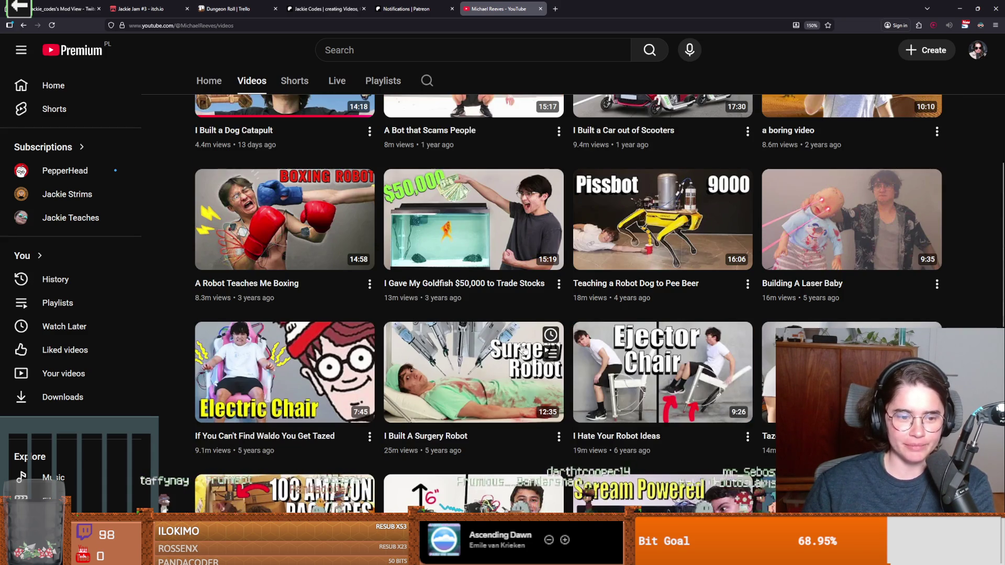
scroll(636, 382, "down", 3)
scroll(637, 382, "down", 3)
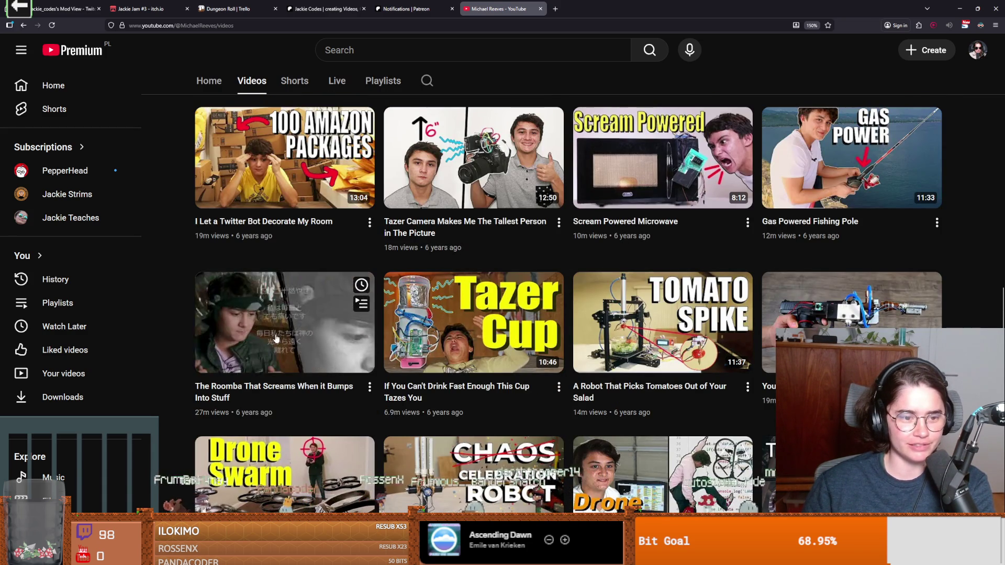
left_click(309, 329)
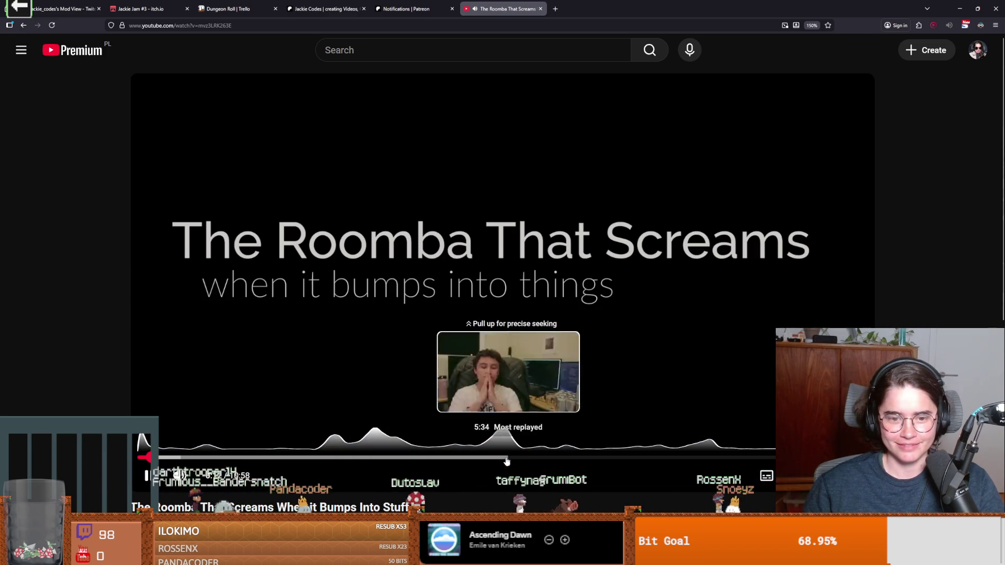
Seek the Roomba video around the dining-room scene (3:34, 3:16, short skips) and pause it at 3:46.
left_click(426, 459)
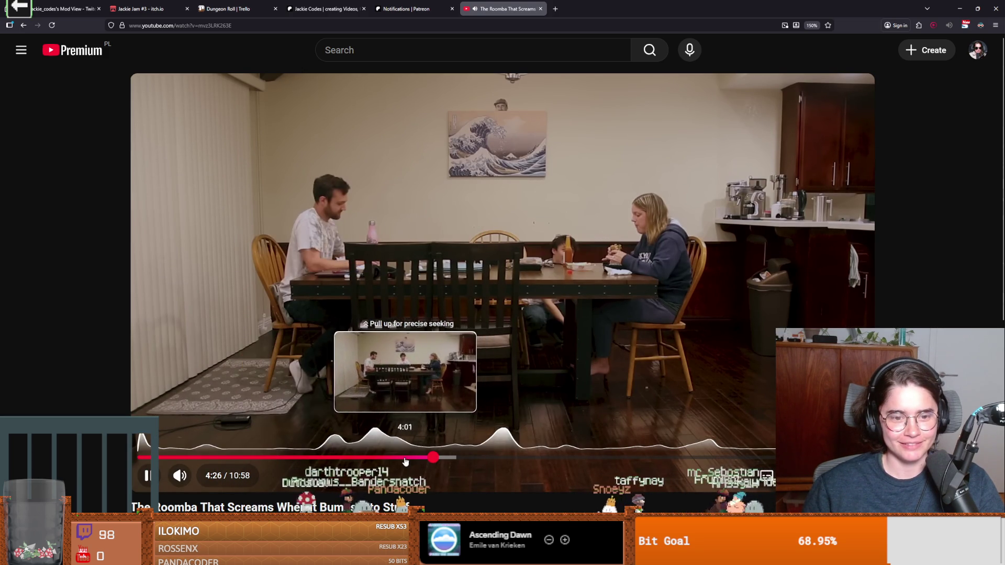
left_click(376, 461)
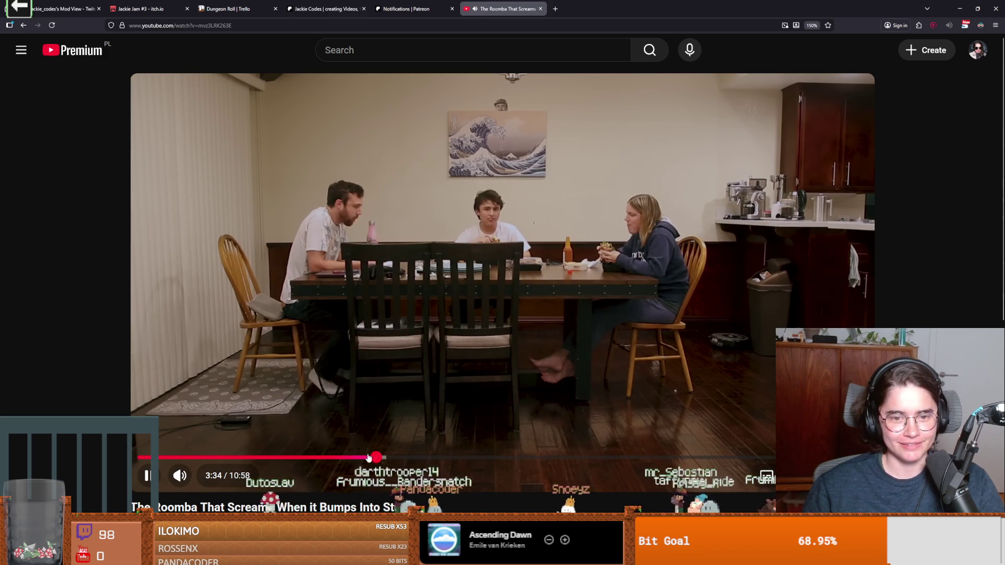
left_click(356, 458)
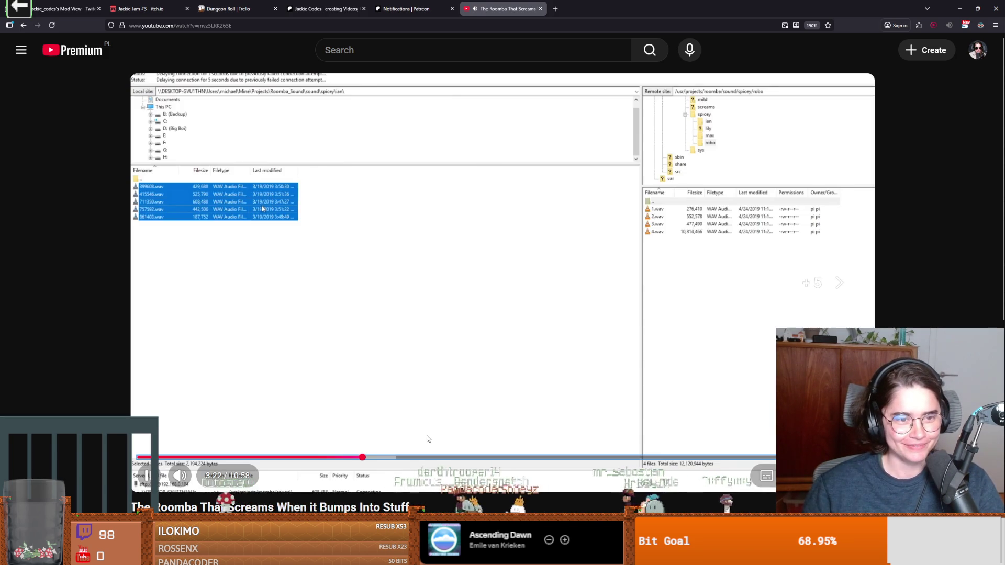
key("l")
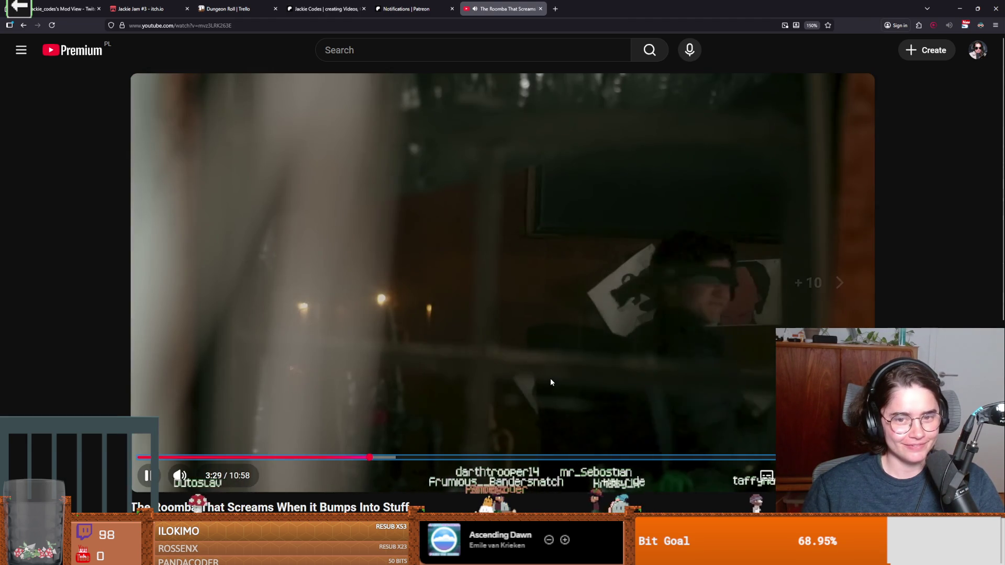
key("Right")
key("Left")
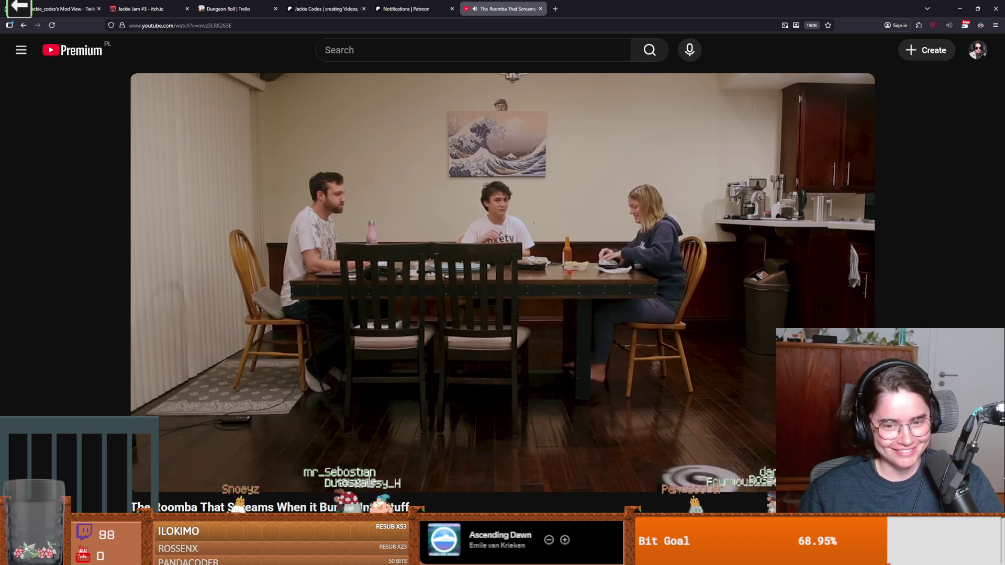
mouse_move(369, 304)
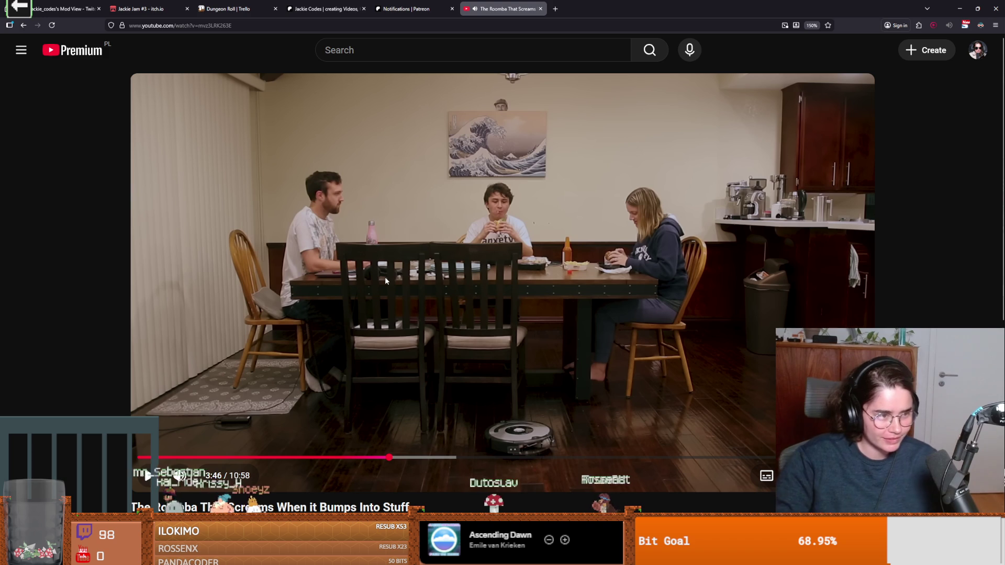
left_click(237, 232)
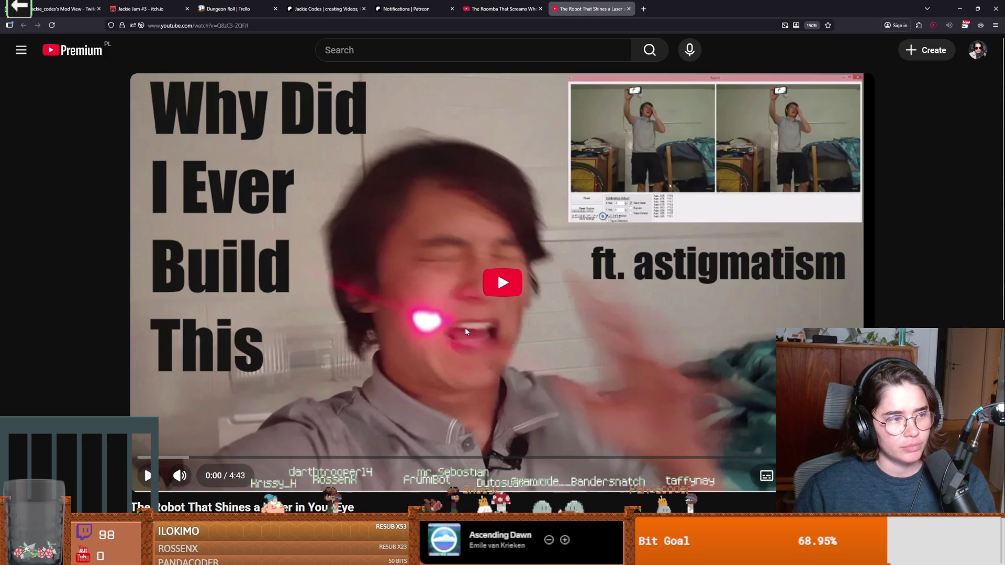
Switch from the browser to the Paint canvas with the pixel-art creature sketches.
key("alt+Tab")
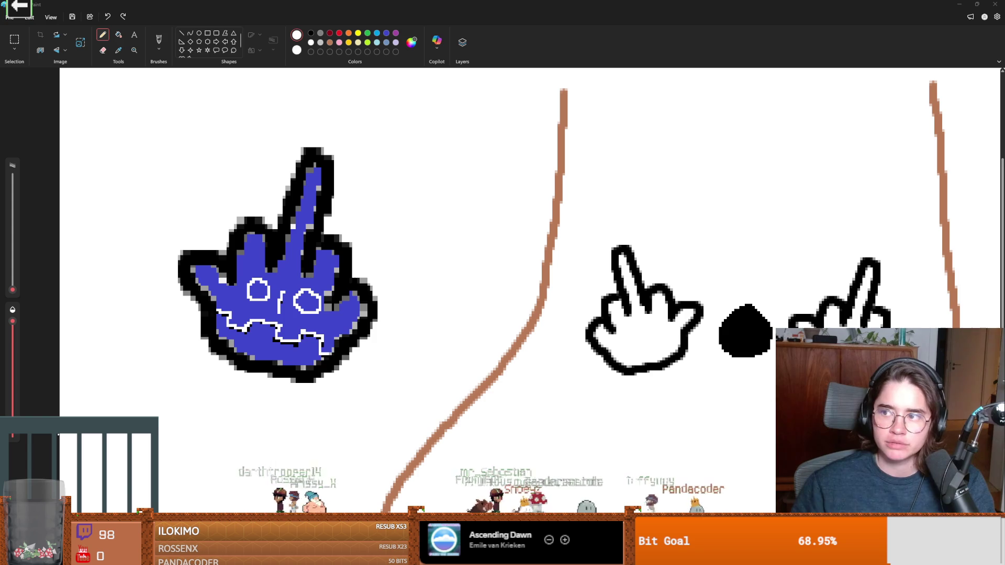
Restore Paint from maximized, bring the Obsidian tile-grid sketch forward and snap it to the top edge.
double_click(566, 29)
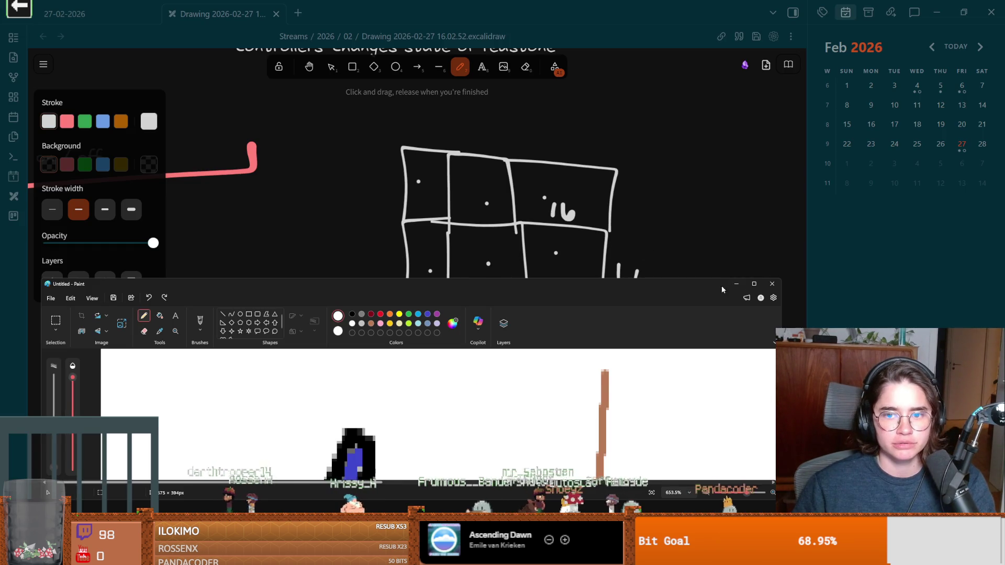
left_click(583, 257)
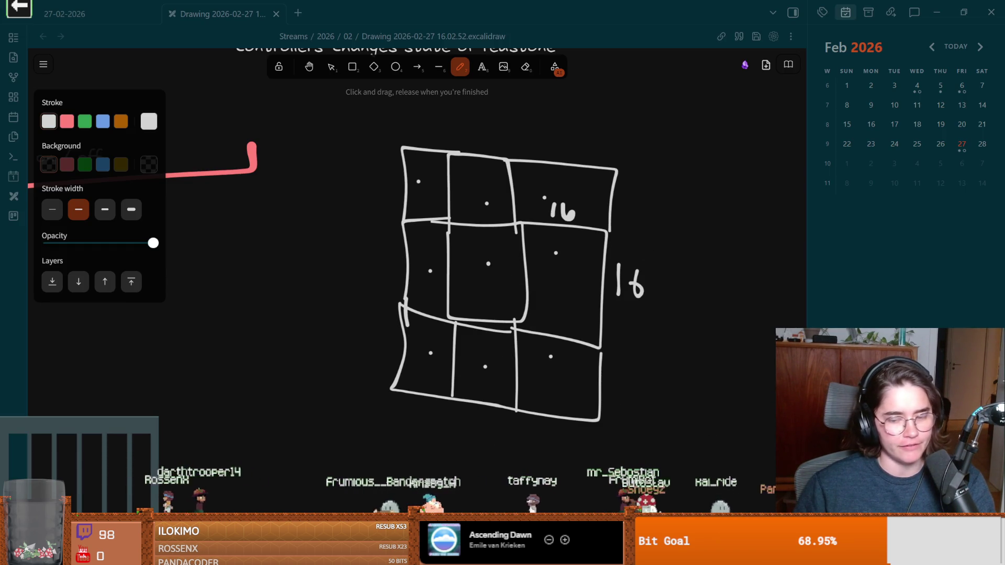
scroll(605, 429, "up", 3)
scroll(557, 427, "down", 3)
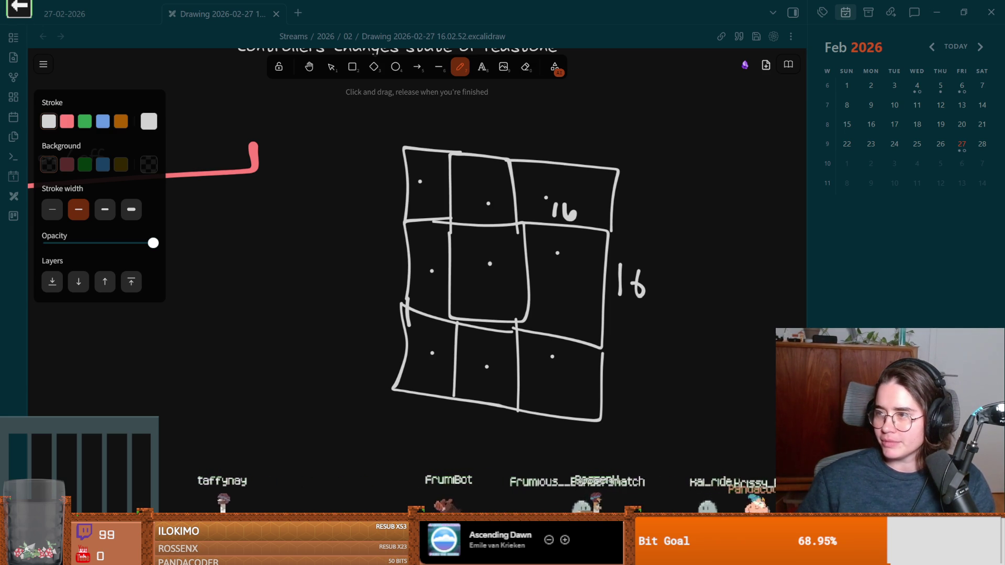
mouse_move(995, 141)
left_mouse_down()
mouse_move(763, 141)
mouse_move(1000, 152)
mouse_move(1000, 205)
mouse_move(529, 4)
left_mouse_up()
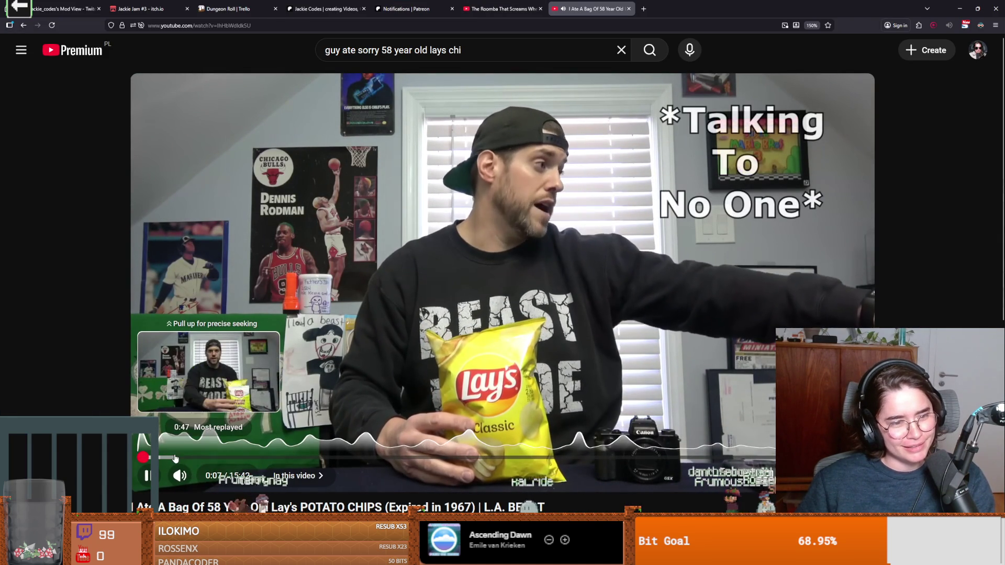
Seek the chips video along the progress bar through 1:30, 4:13 and 5:24 to 7:05.
left_click(207, 458)
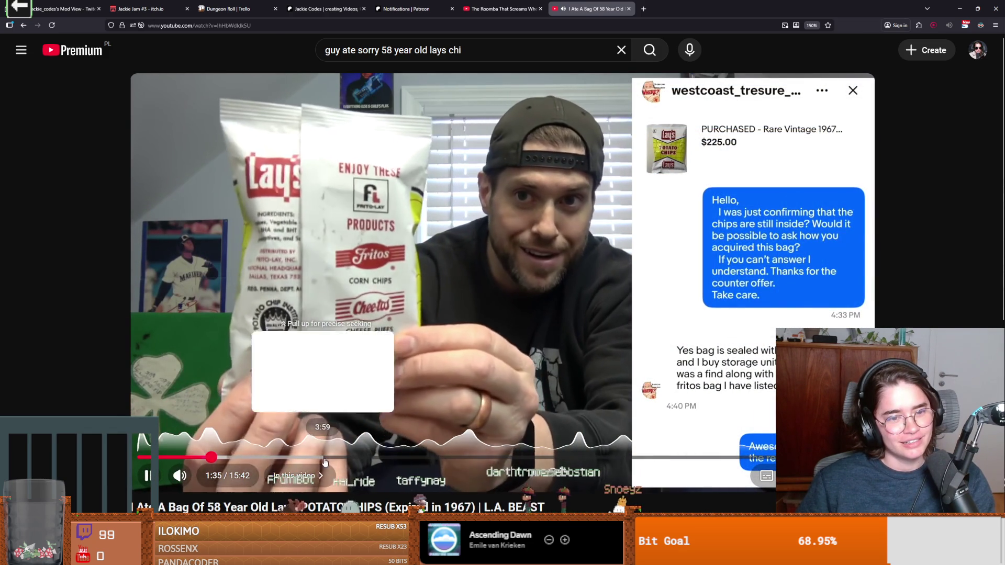
left_click(332, 458)
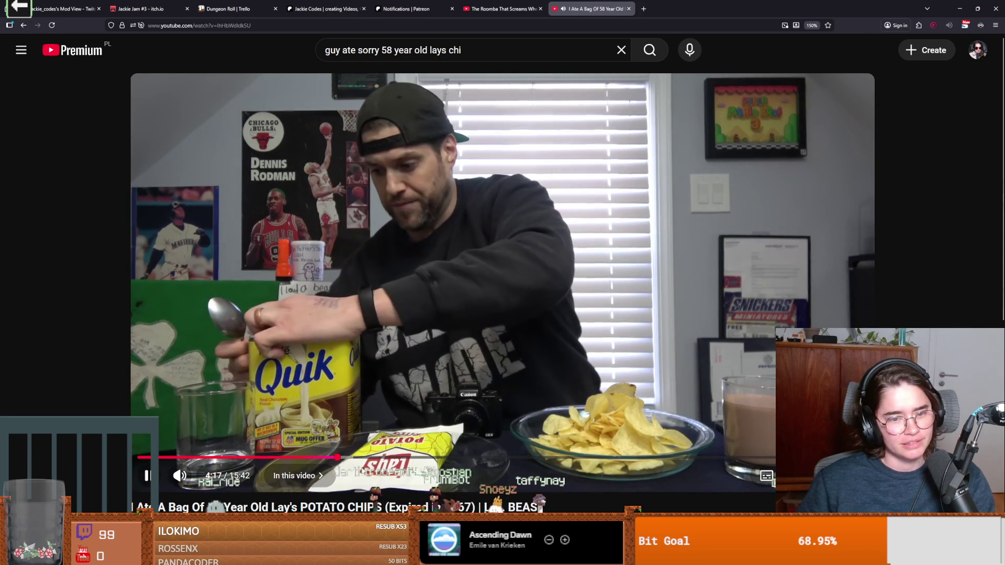
left_click(375, 409)
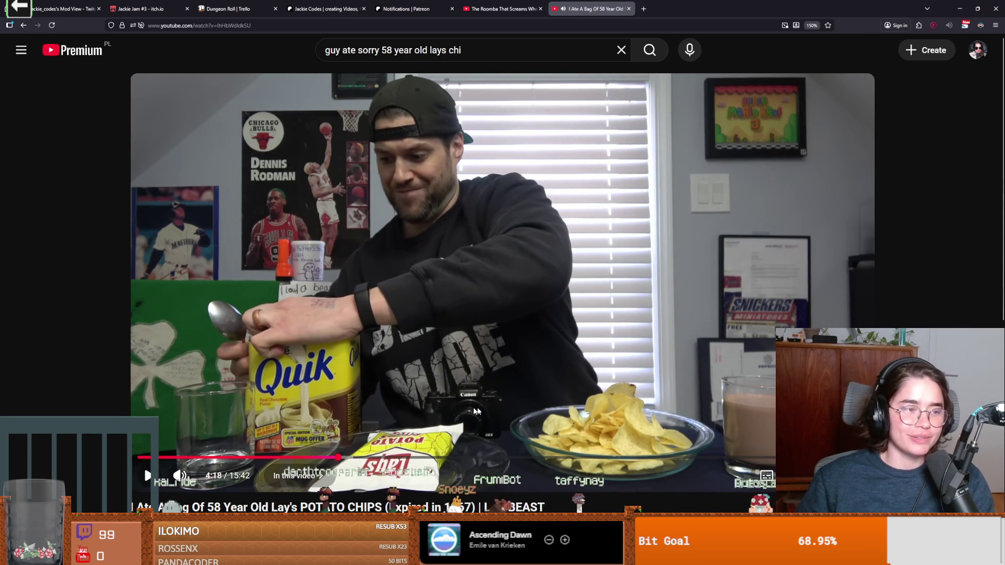
left_click_drag(354, 457, 395, 457)
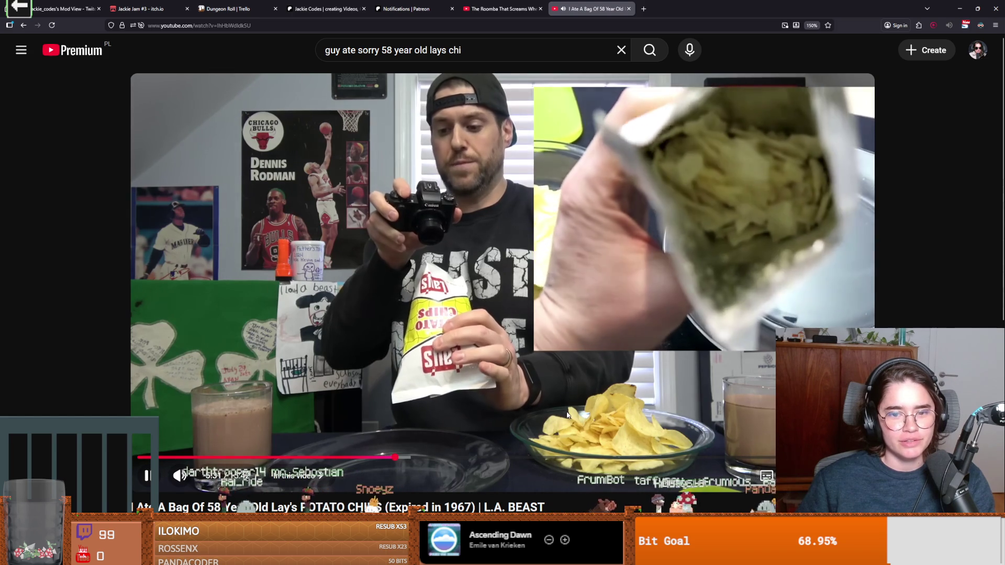
left_click(389, 457)
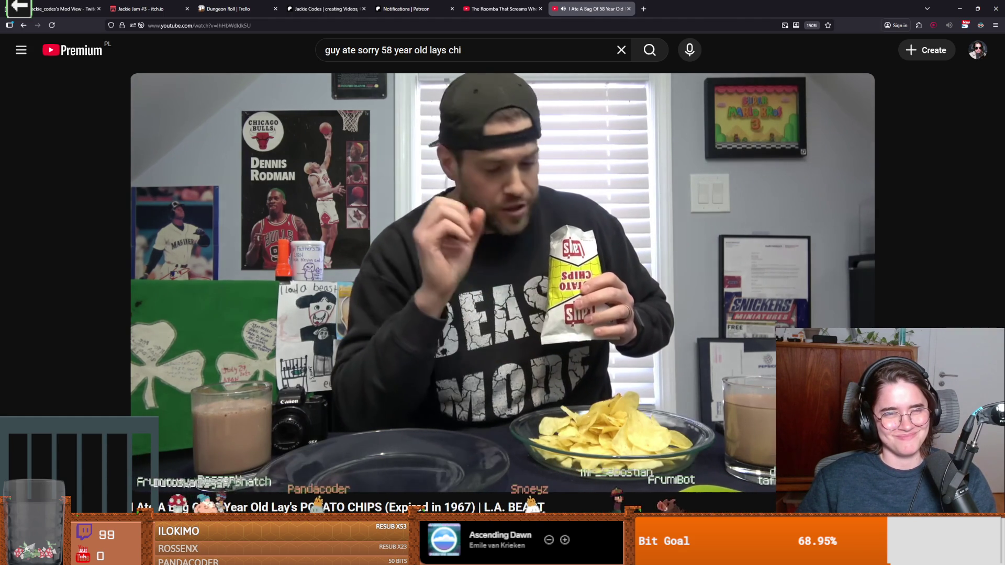
left_click_drag(412, 457, 432, 459)
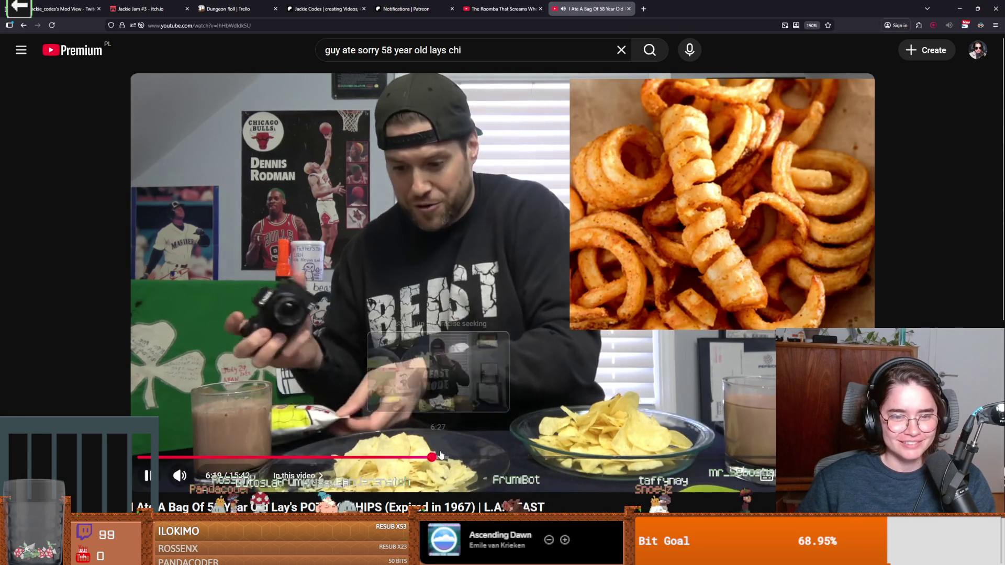
left_click(468, 459)
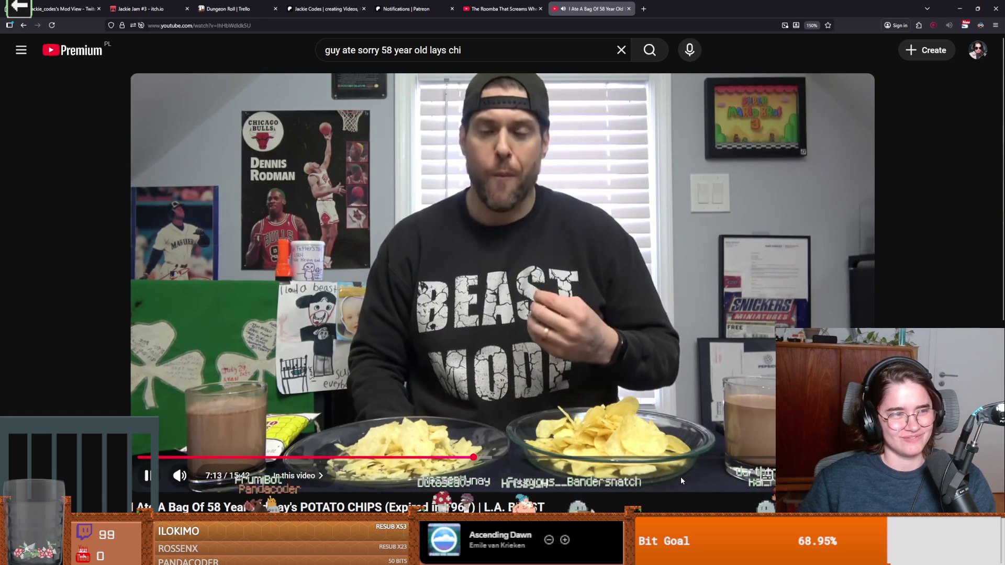
Skip ahead with the arrow keys to 8:09, pause briefly, then pause again at 9:07.
key("Right")
key("Right")
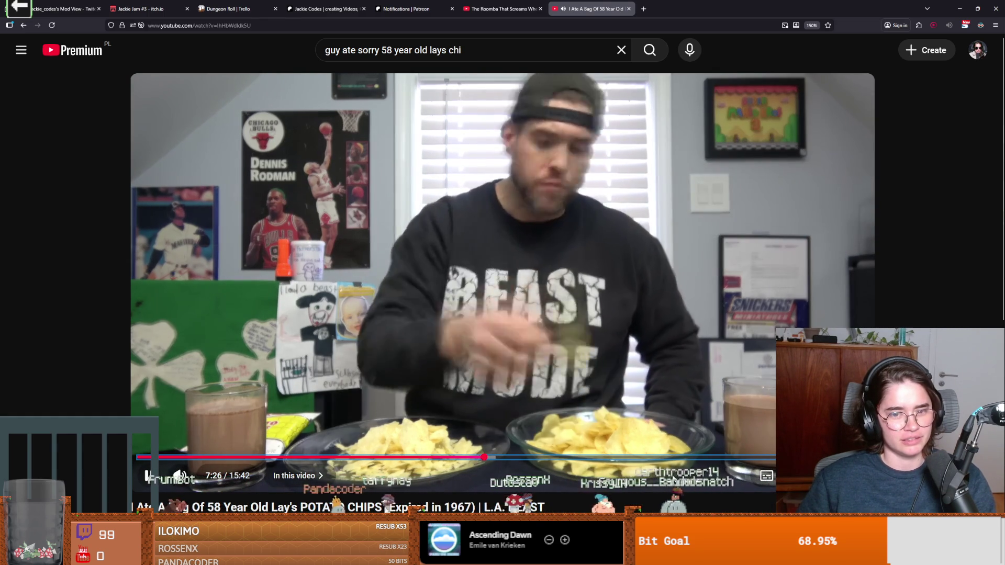
key("Right")
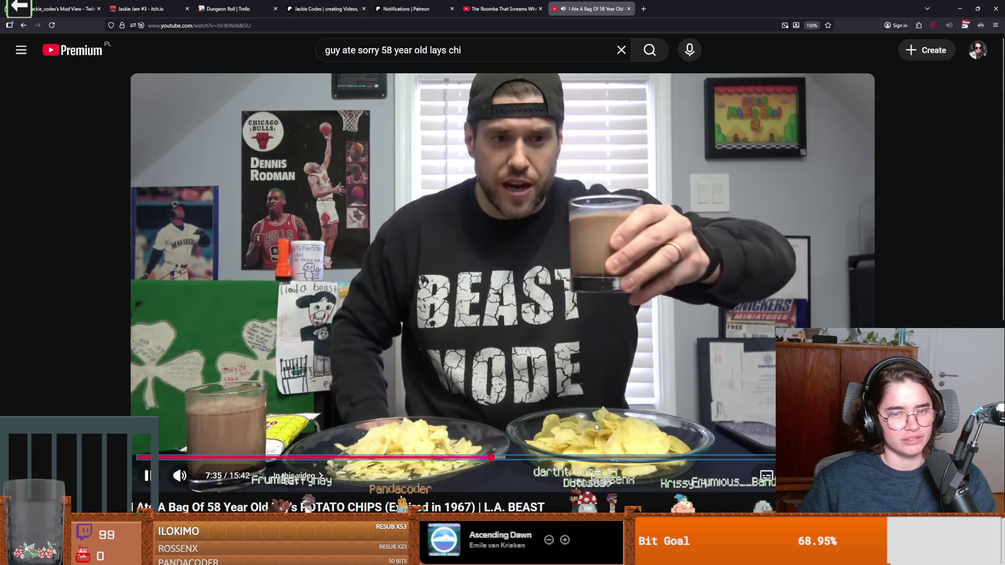
key("Right")
key("Right")
key("Right")
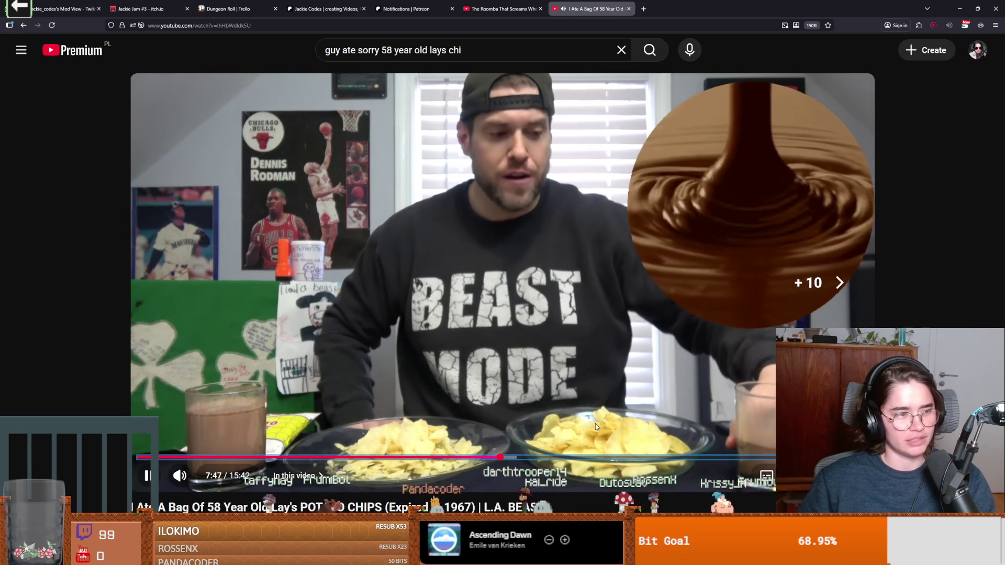
key("Right")
key("Right")
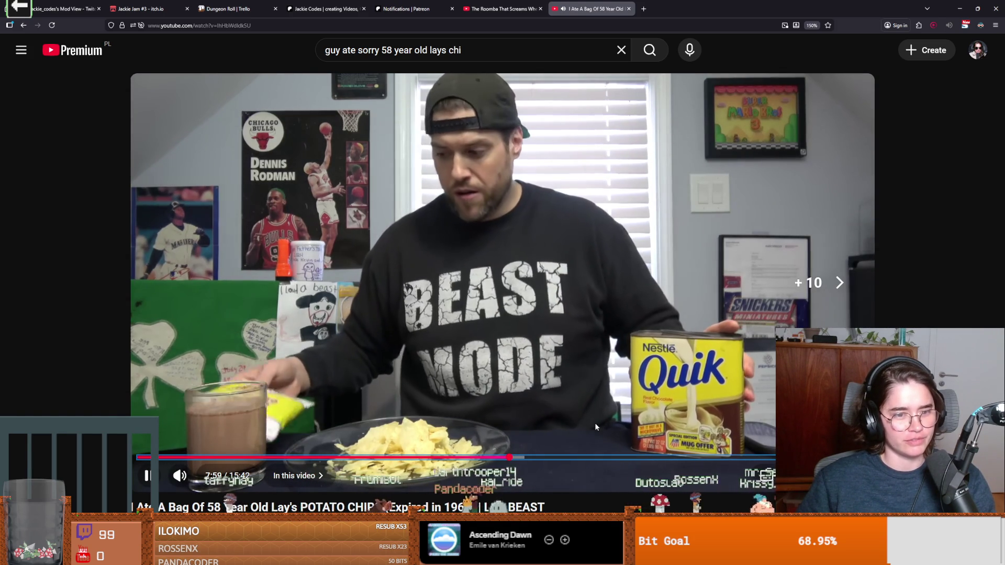
key("Right")
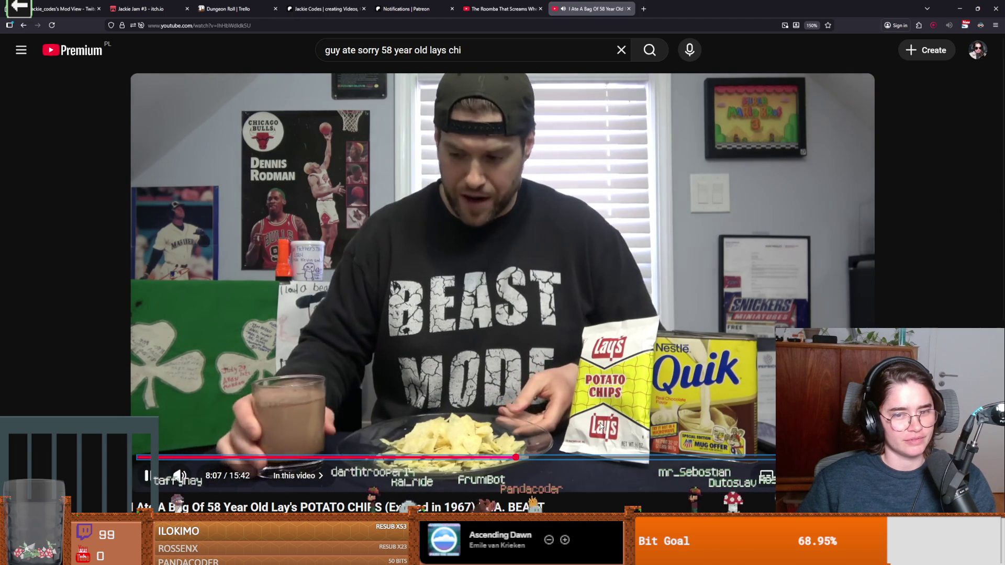
key("space")
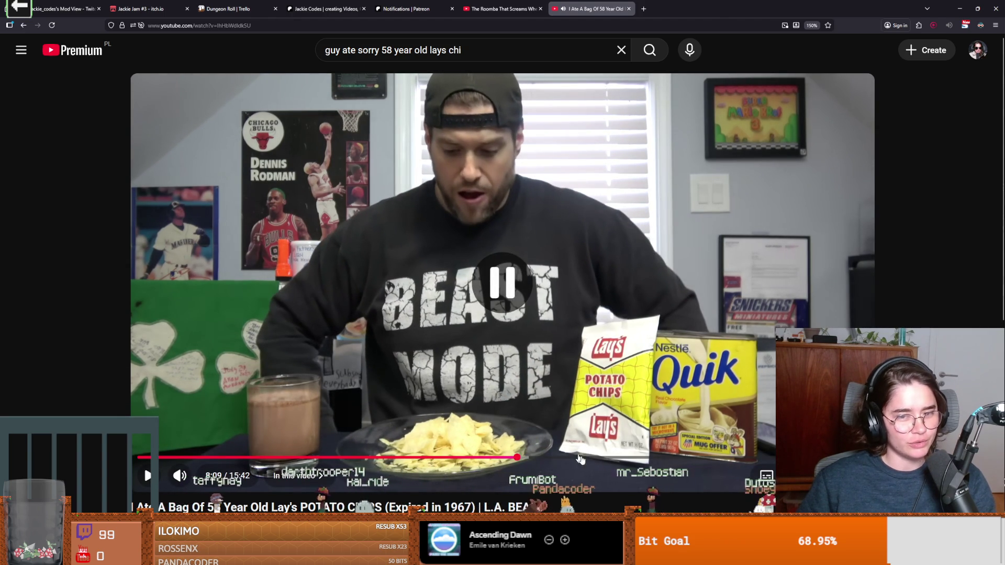
key("space")
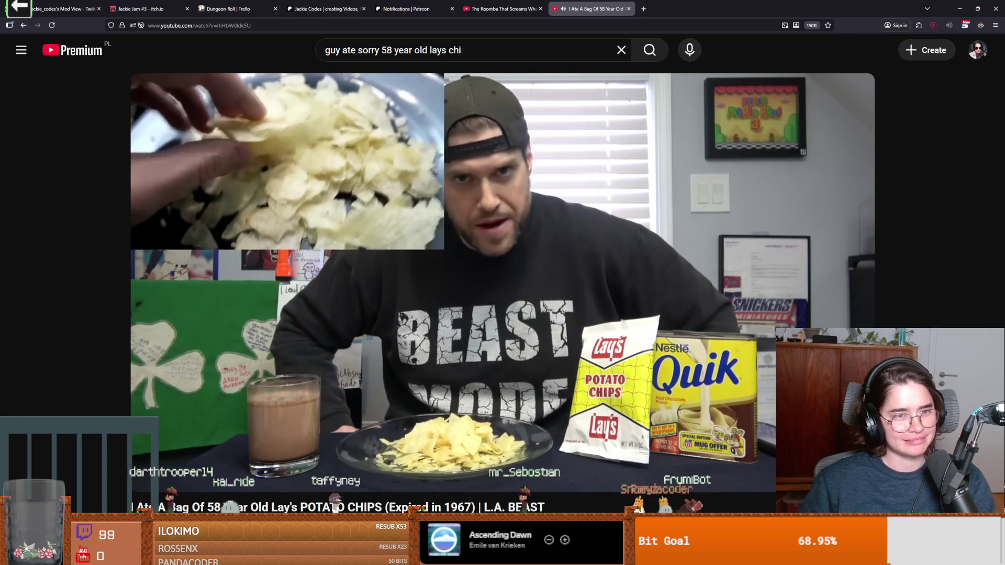
scroll(502, 262, "down", 2)
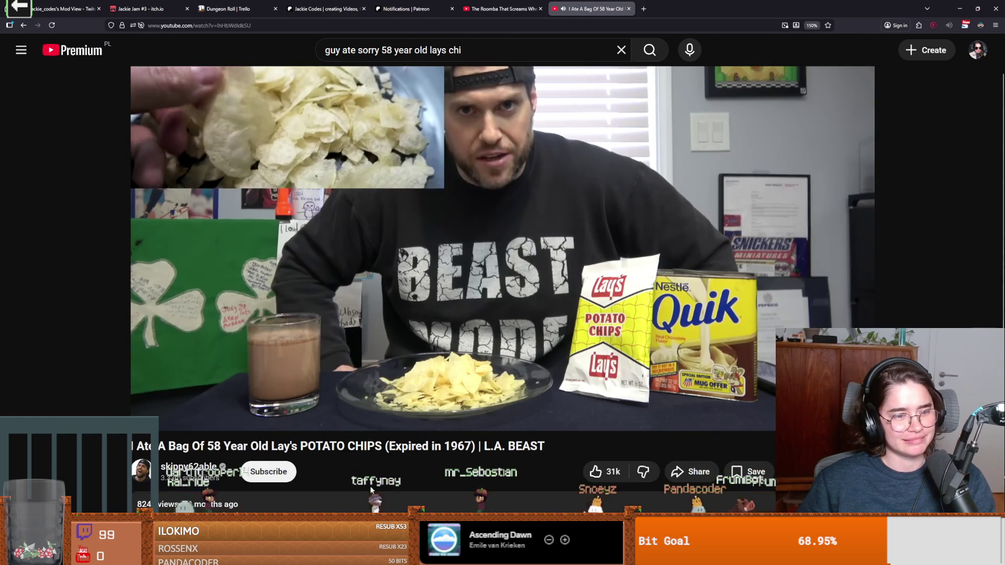
scroll(454, 476, "up", 2)
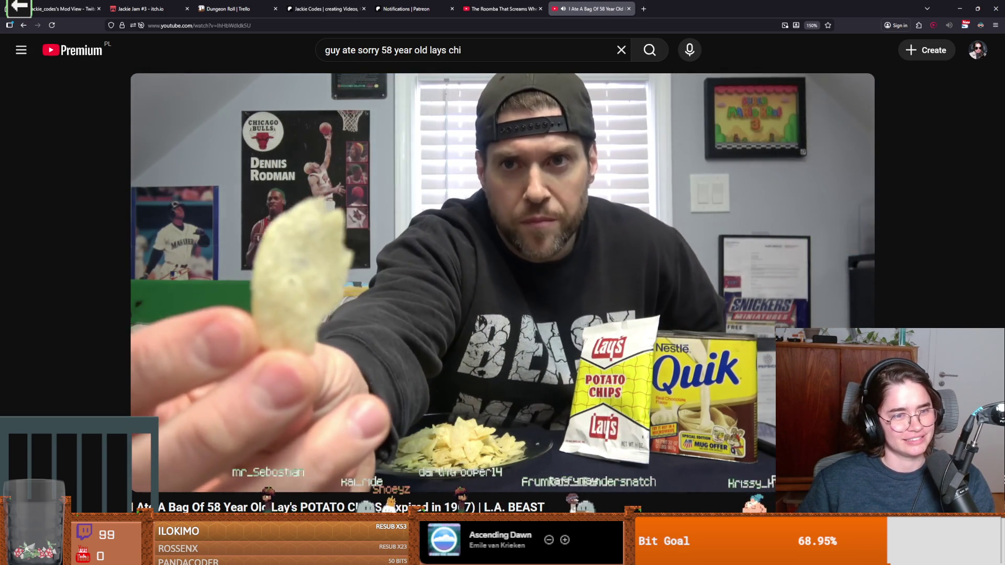
mouse_move(624, 379)
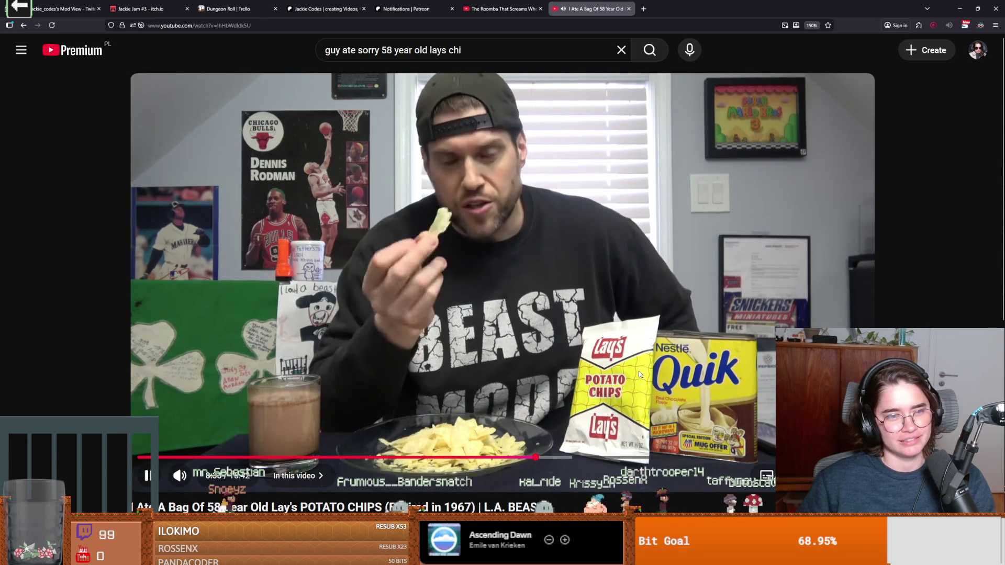
mouse_move(683, 394)
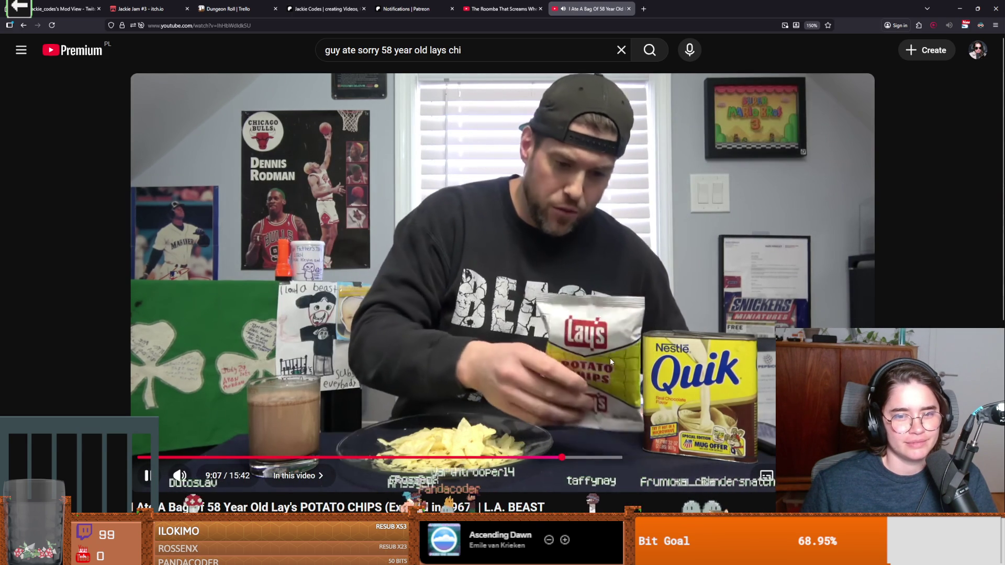
left_click(529, 408)
scroll(457, 453, "down", 5)
Scroll to the comments and highlight text in the first and second comments.
scroll(459, 440, "up", 1)
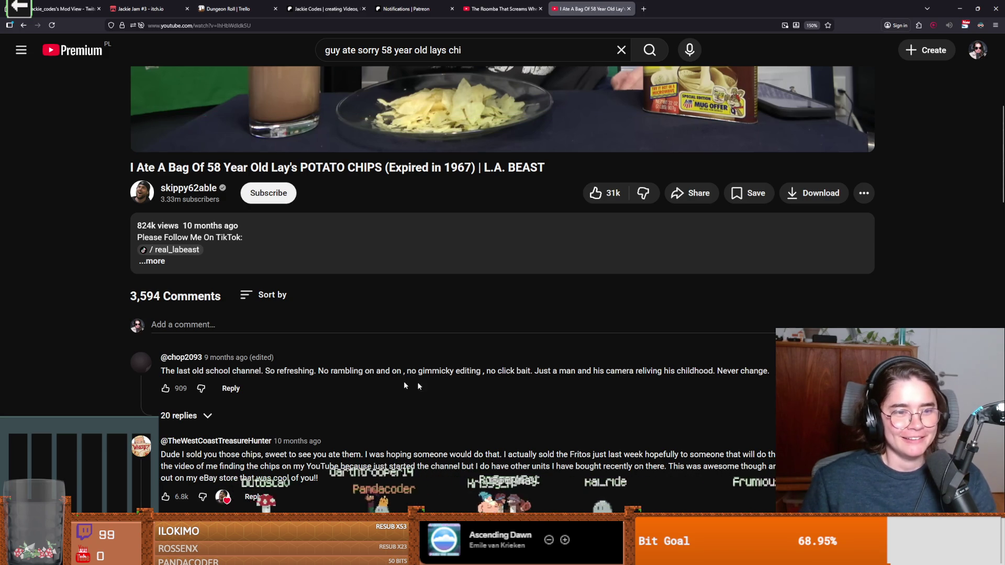
left_click_drag(160, 370, 203, 371)
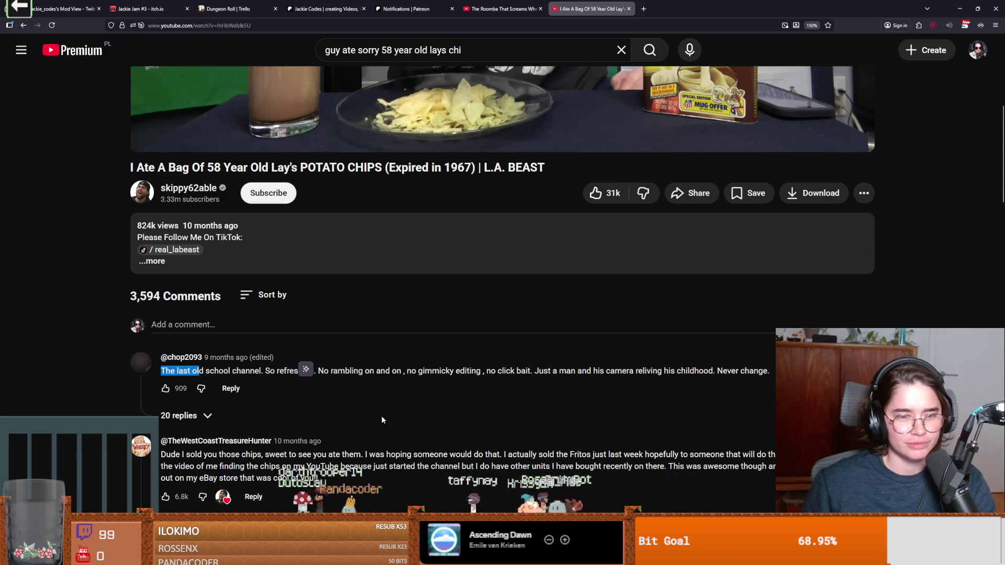
scroll(302, 364, "down", 1)
mouse_move(173, 405)
left_mouse_down()
mouse_move(245, 393)
mouse_move(480, 393)
mouse_move(655, 397)
mouse_move(769, 413)
mouse_move(733, 394)
mouse_move(542, 406)
left_mouse_up()
left_click(245, 398)
mouse_move(443, 413)
left_mouse_down()
mouse_move(770, 406)
mouse_move(184, 407)
mouse_move(367, 407)
left_mouse_up()
scroll(367, 407, "up", 5)
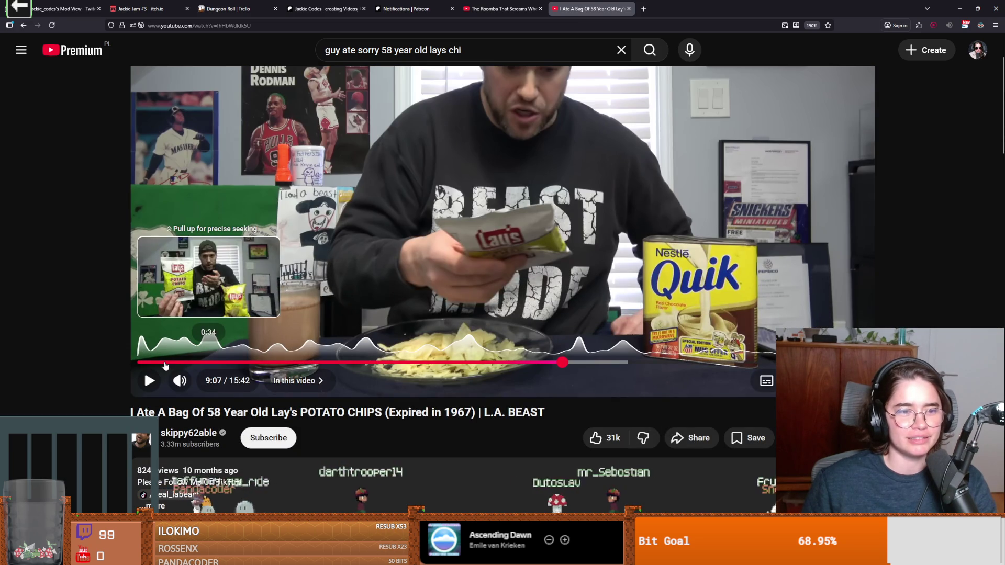
Restart the chips video from the beginning at 3x playback speed and pause it at 0:36.
left_click(149, 362)
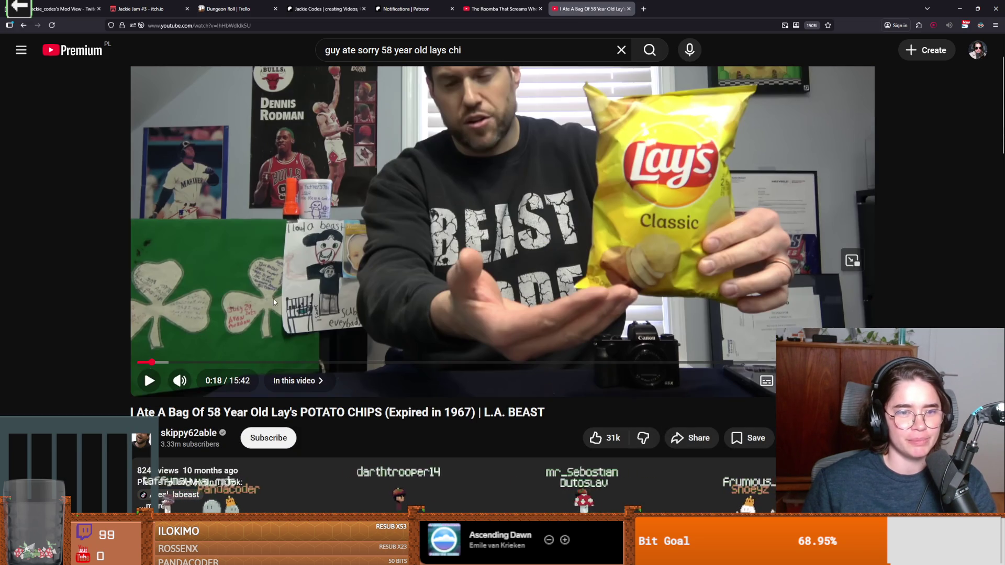
left_click(273, 302)
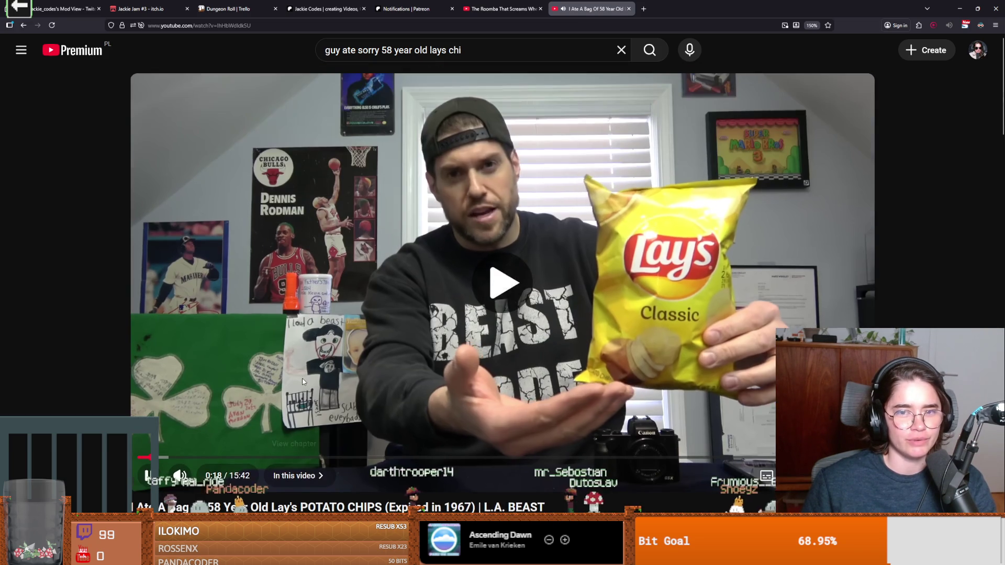
left_click(795, 475)
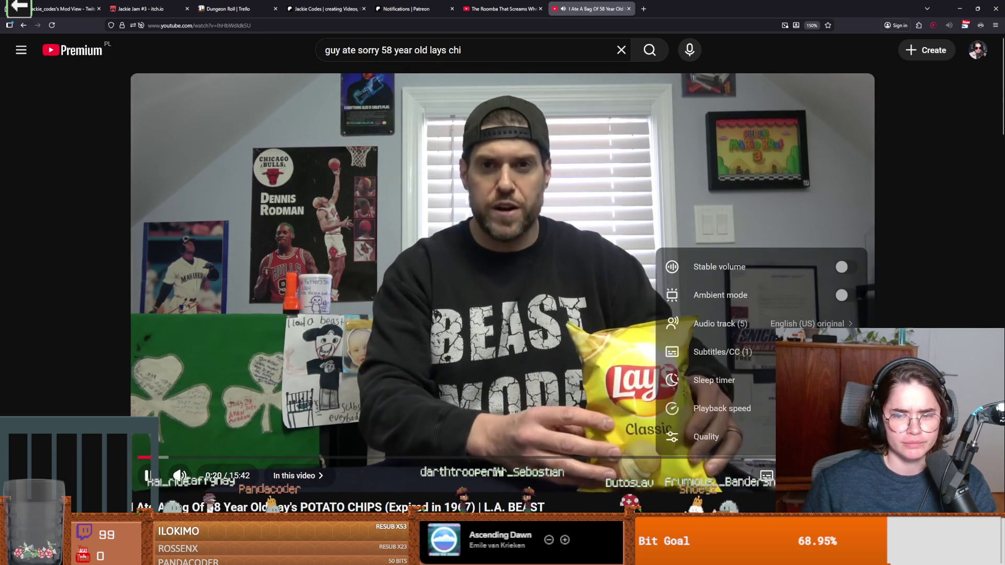
left_click(733, 406)
scroll(761, 420, "down", 3)
scroll(762, 420, "up", 3)
left_click(806, 364)
left_click(842, 364)
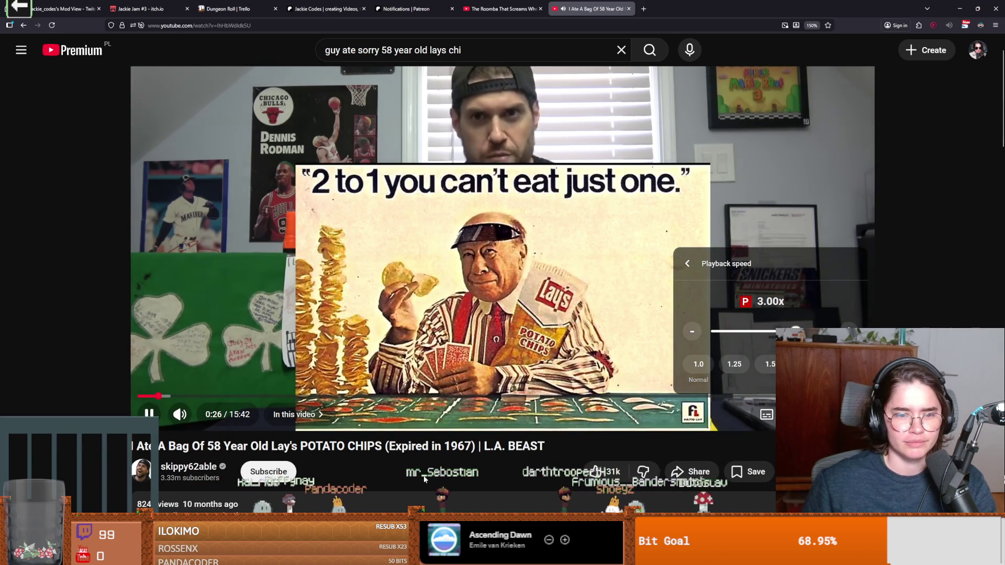
left_click(620, 308)
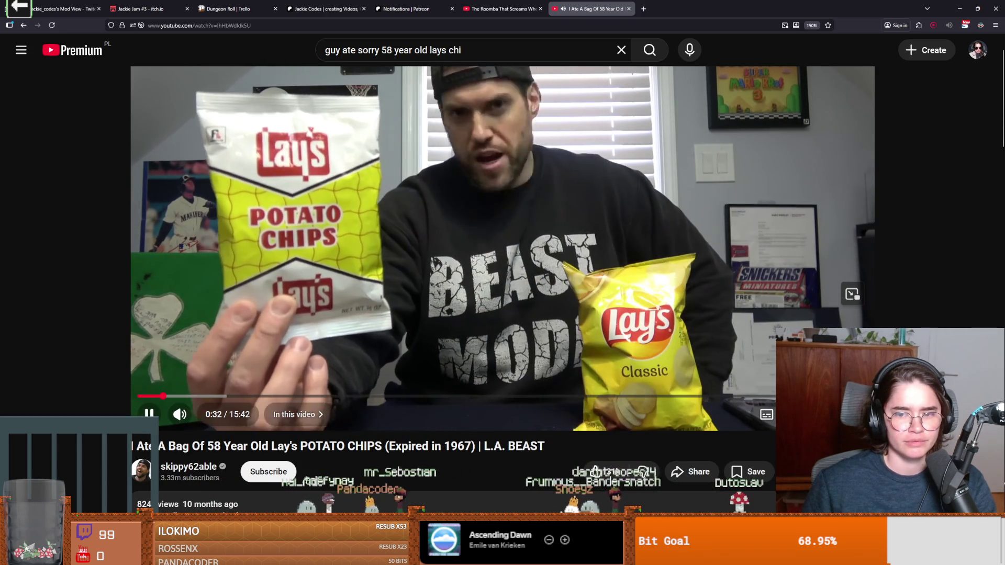
left_click(767, 398)
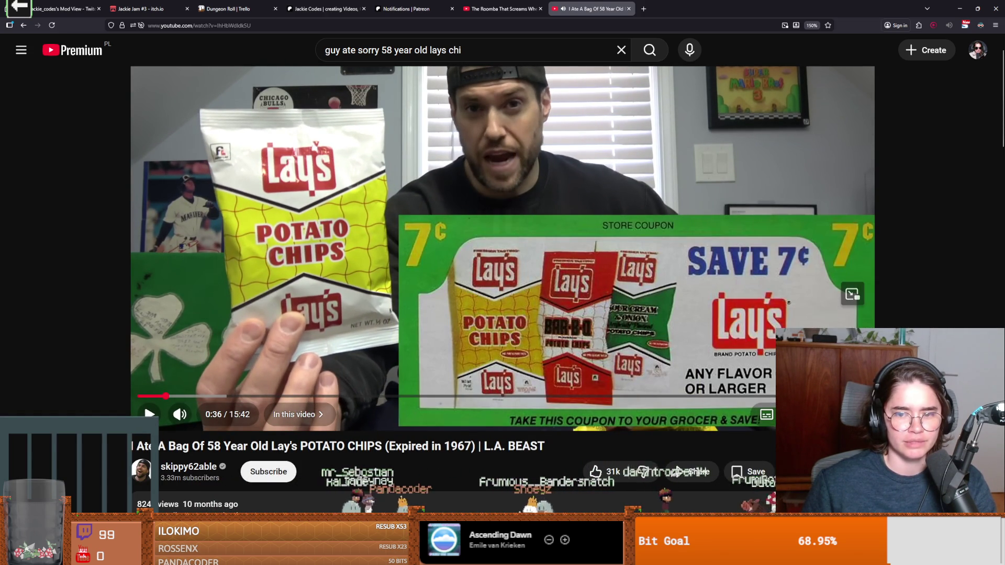
Play the video a little longer, pause it, and switch to the Obsidian tile-grid sketch.
left_click(791, 414)
left_click(796, 346)
left_click(554, 322)
left_click(554, 322)
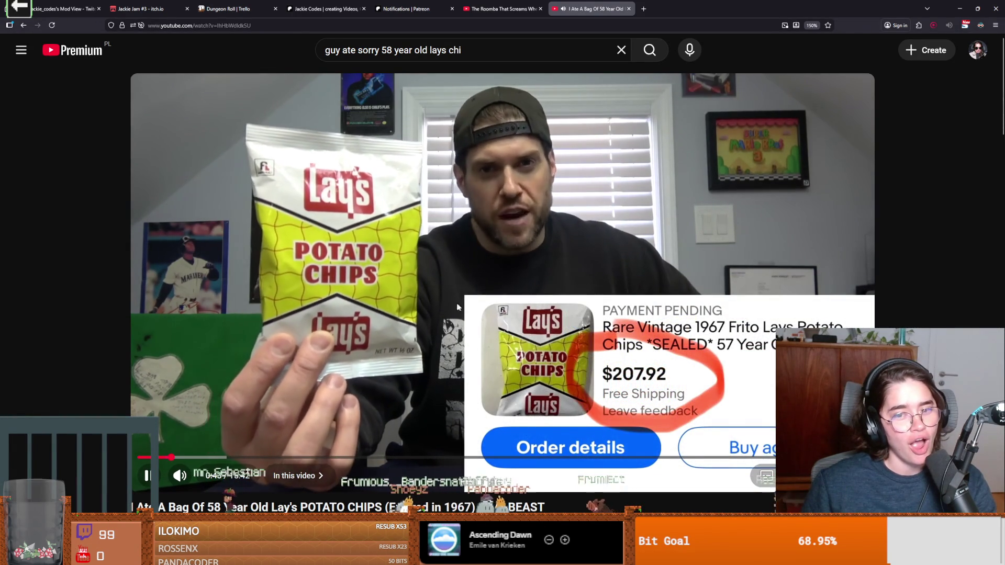
left_click(392, 292)
key("alt+Tab")
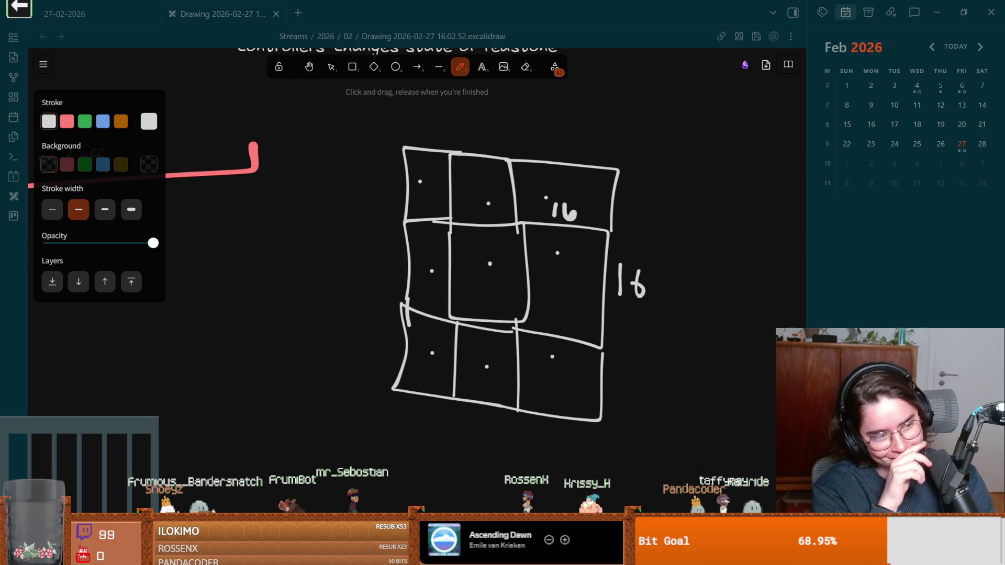
Mark a freehand dot beside the tile grid in the Excalidraw sketch.
scroll(497, 262, "right", 3)
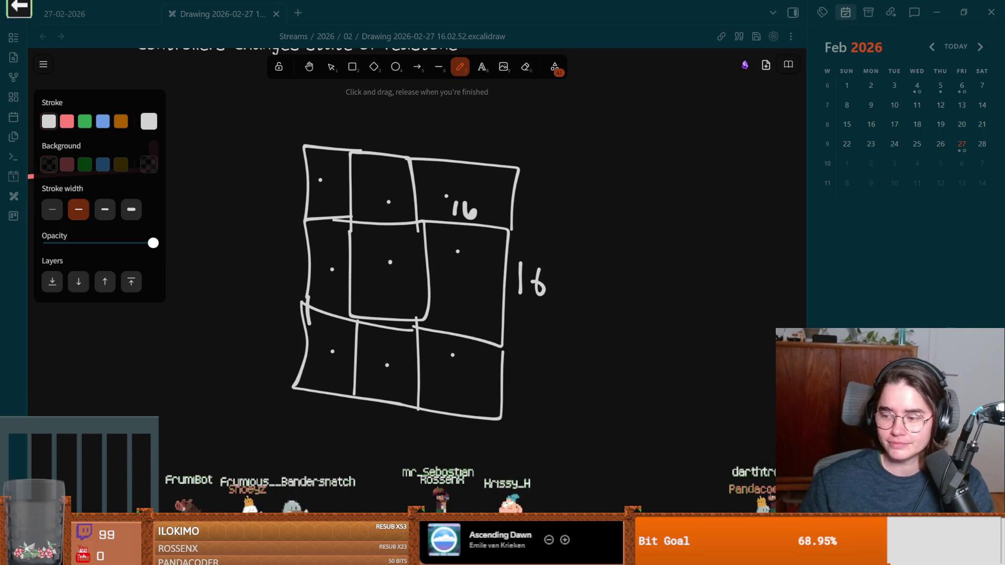
left_click(573, 334)
scroll(524, 314, "up", 3)
scroll(524, 325, "down", 4)
scroll(524, 324, "left", 2)
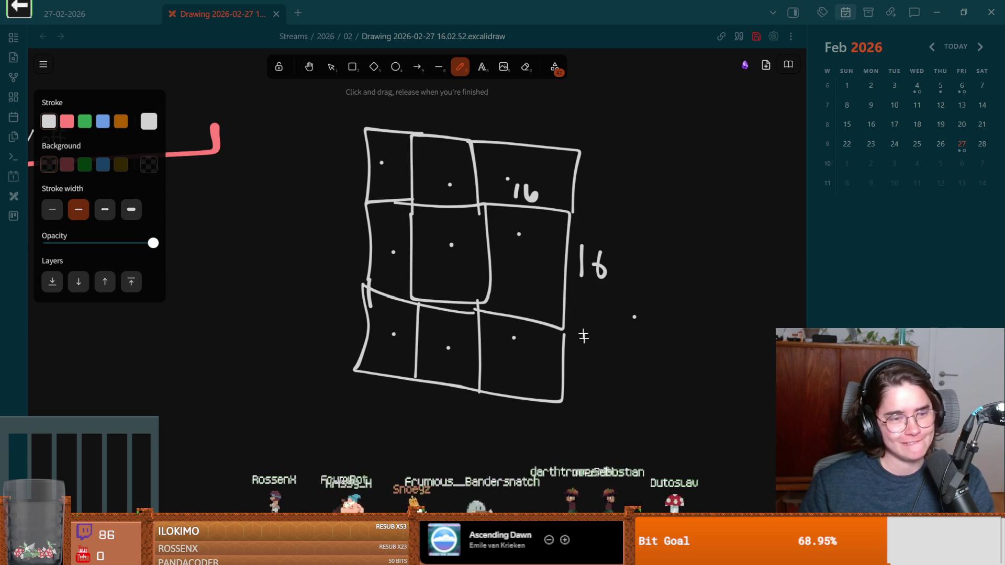
scroll(528, 359, "up", 3)
scroll(528, 356, "down", 4)
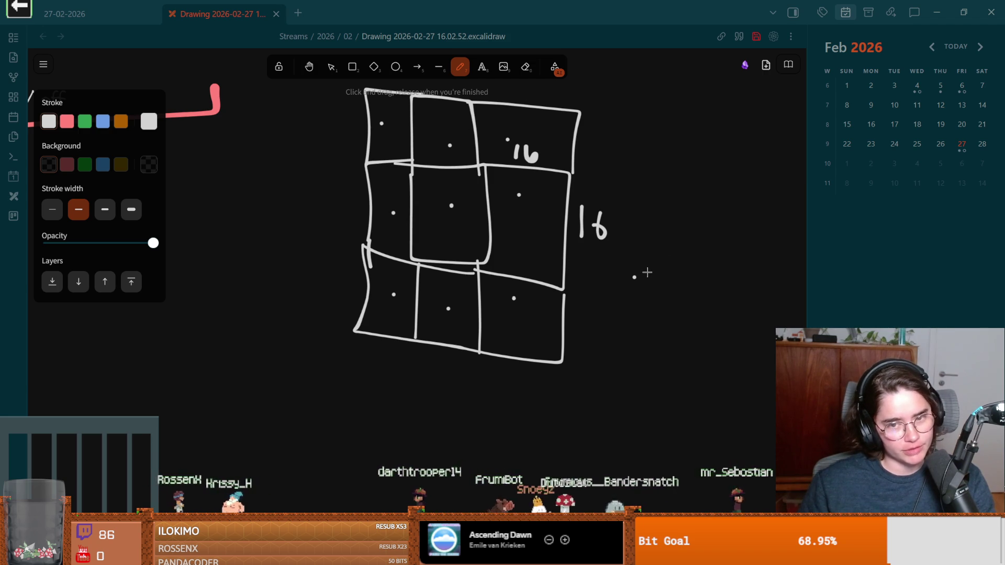
right_click(648, 272)
left_click(637, 246)
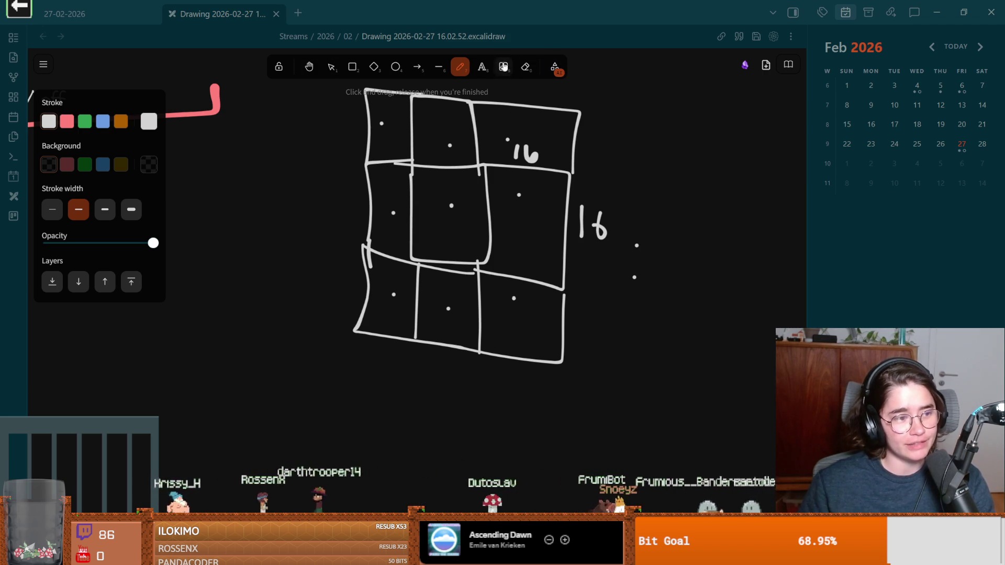
Erase the stray stroke and dots beside the 16 label, then return to Godot.
left_click(519, 70)
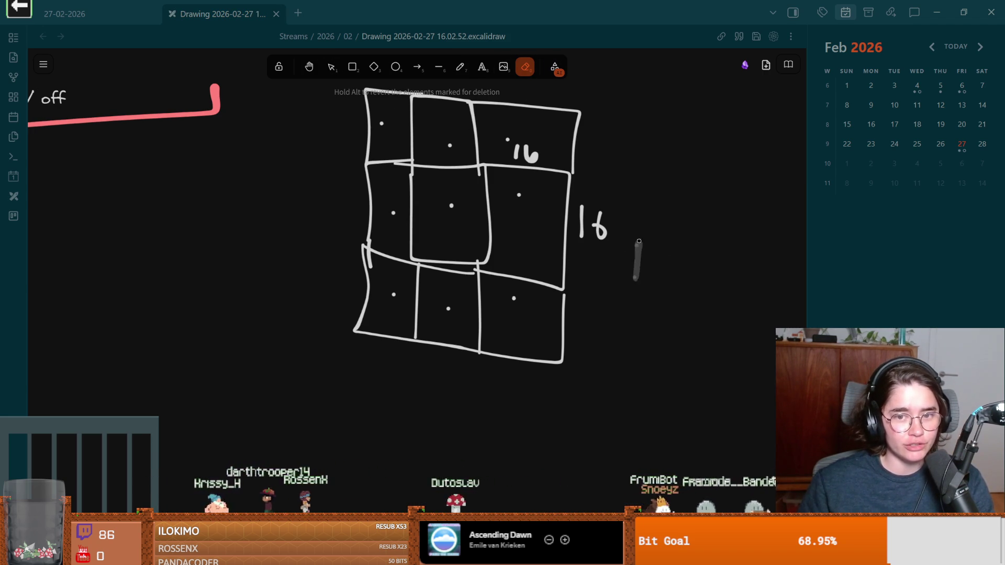
left_click_drag(635, 205, 633, 203)
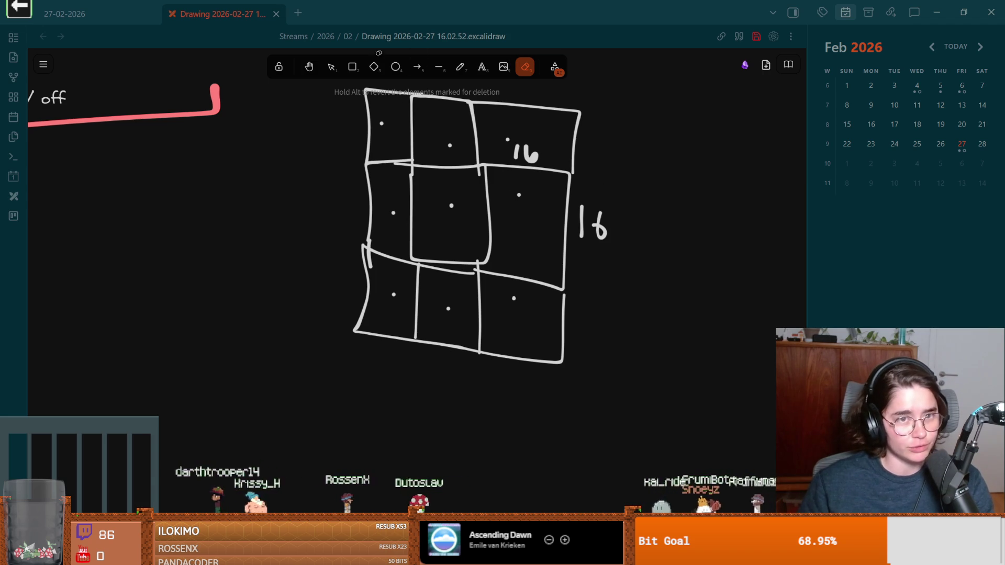
left_click(460, 67)
scroll(444, 308, "up", 2)
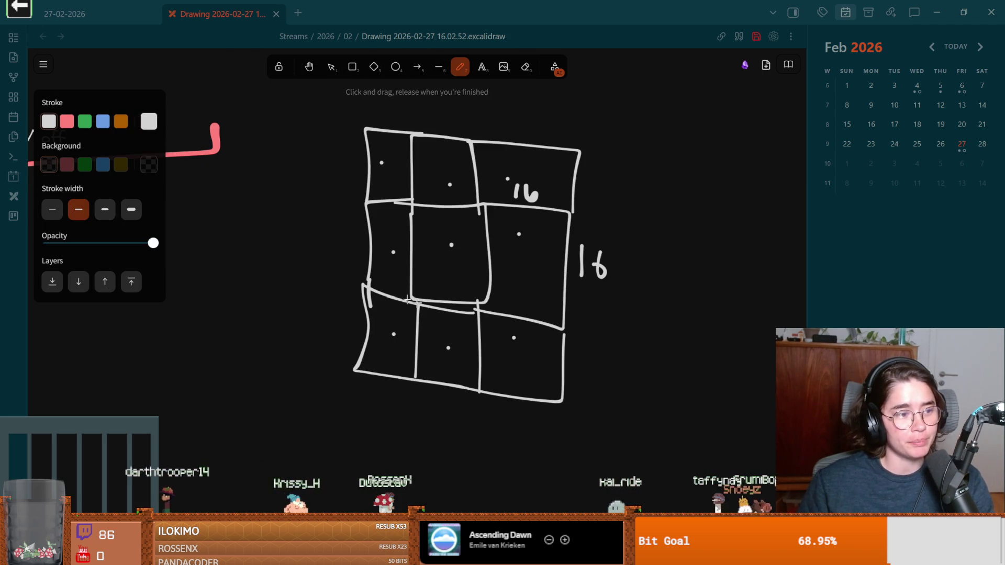
scroll(444, 308, "up", 1, "ctrl")
scroll(442, 299, "up", 3)
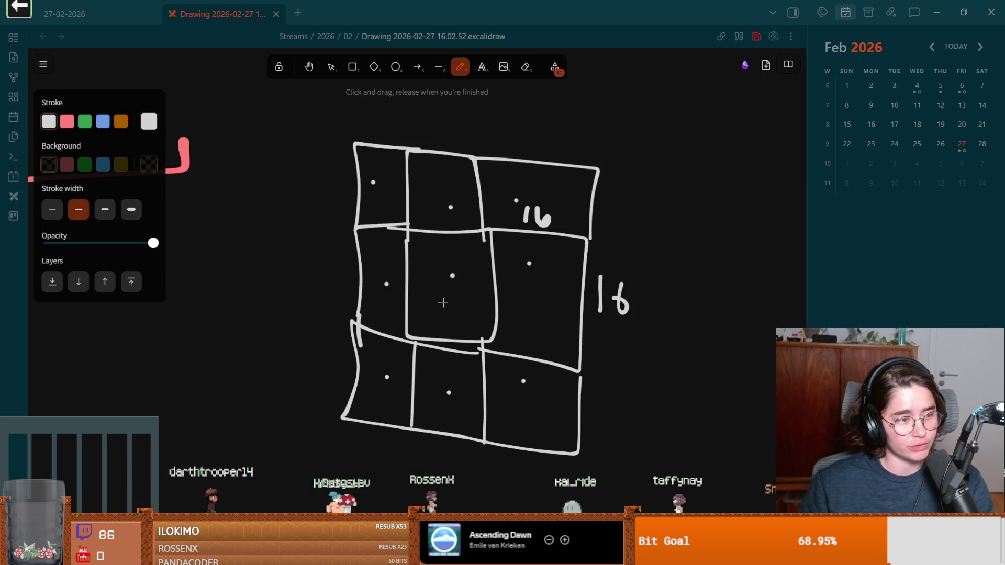
scroll(525, 336, "up", 1, "ctrl")
scroll(526, 336, "down", 3)
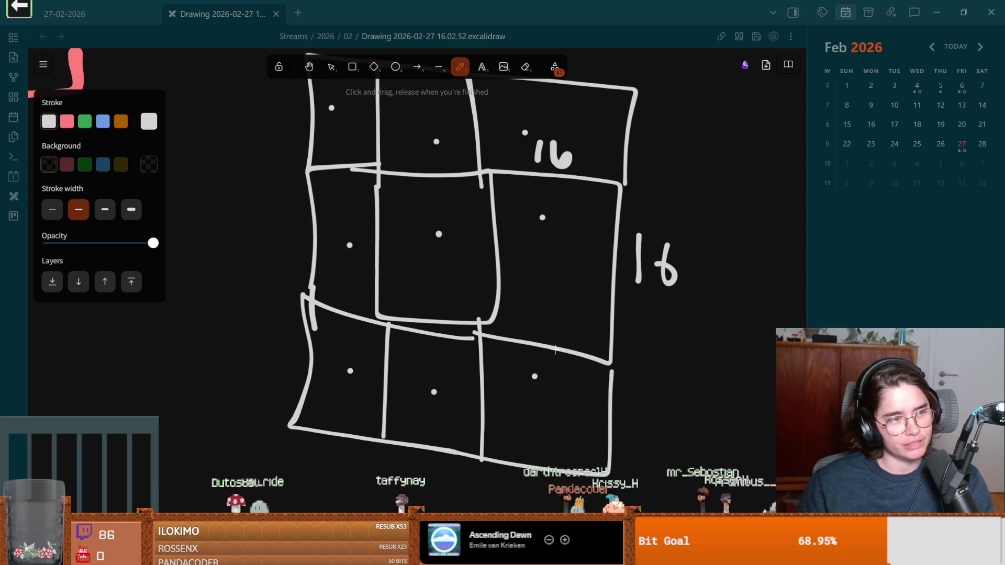
scroll(453, 429, "up", 1)
scroll(459, 426, "down", 2)
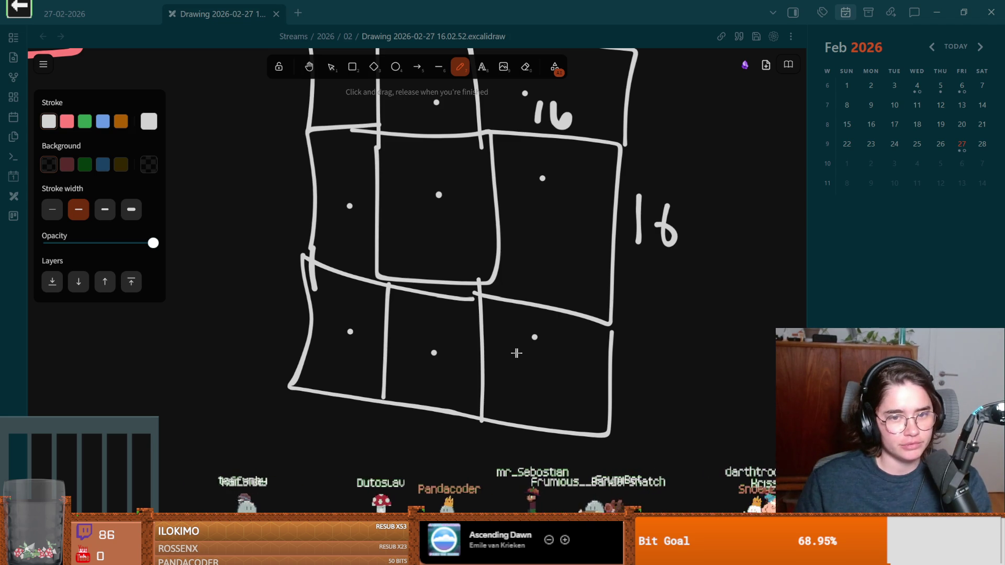
scroll(518, 354, "up", 1)
scroll(519, 354, "up", 1)
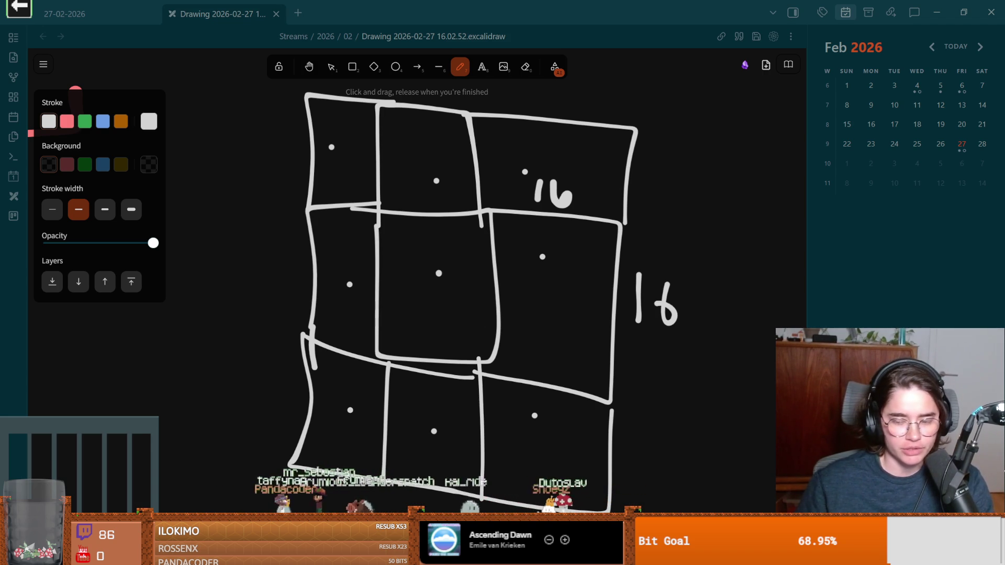
scroll(498, 433, "down", 2)
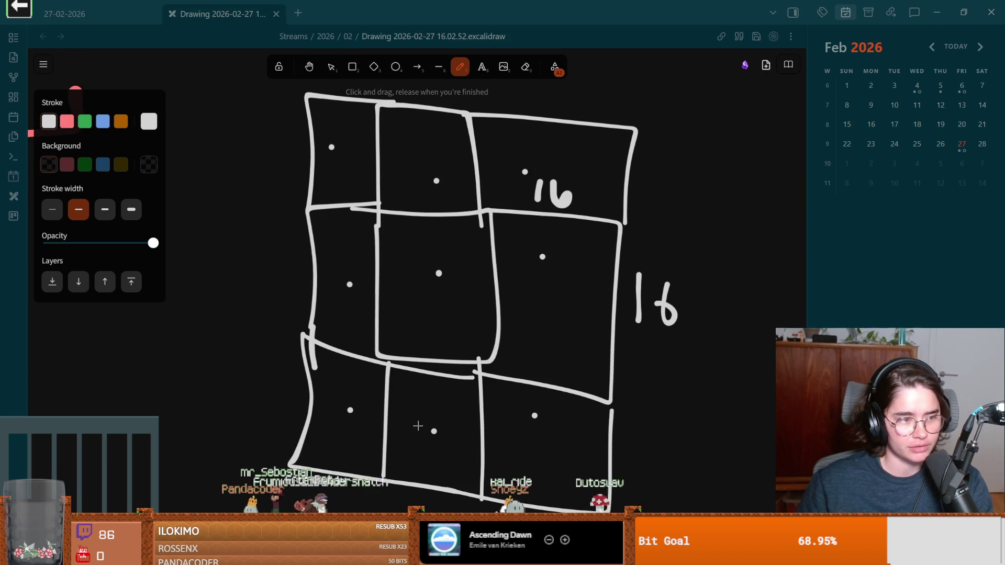
scroll(441, 423, "down", 1)
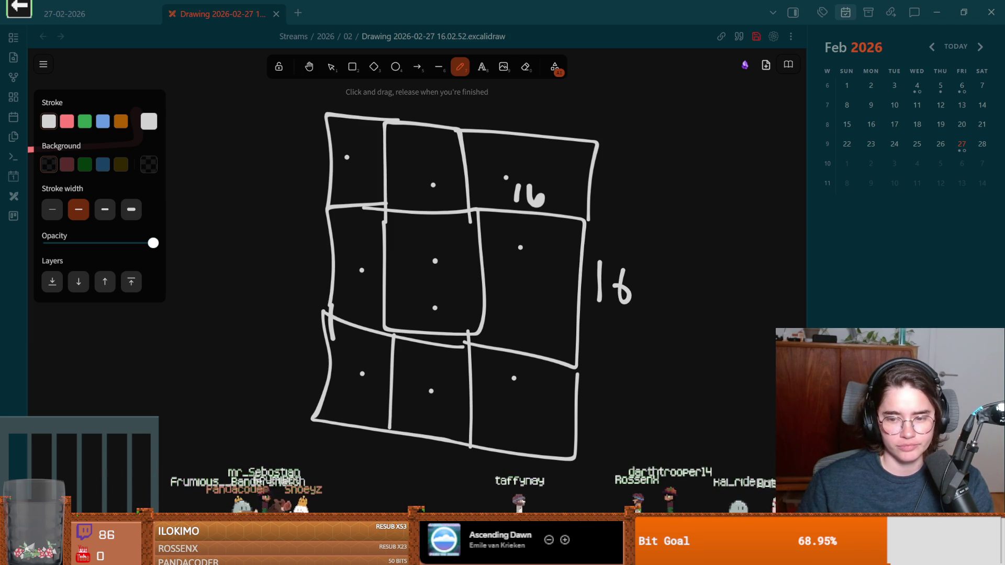
key("alt+Tab")
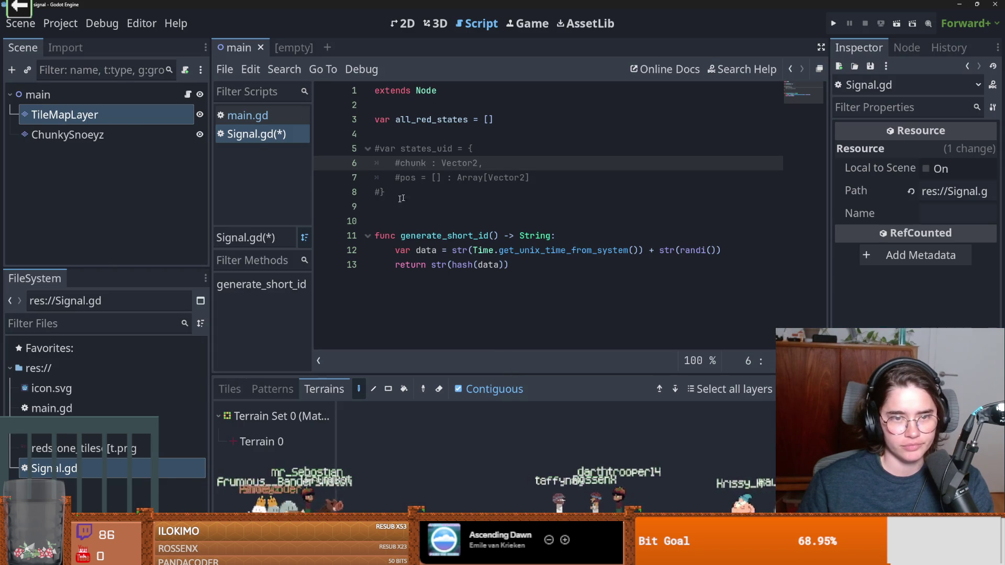
Toggle the states_uid dictionary lines' comments off and back on so they stay commented.
left_click(413, 189)
left_click_drag(412, 190, 331, 149)
key("ctrl+k")
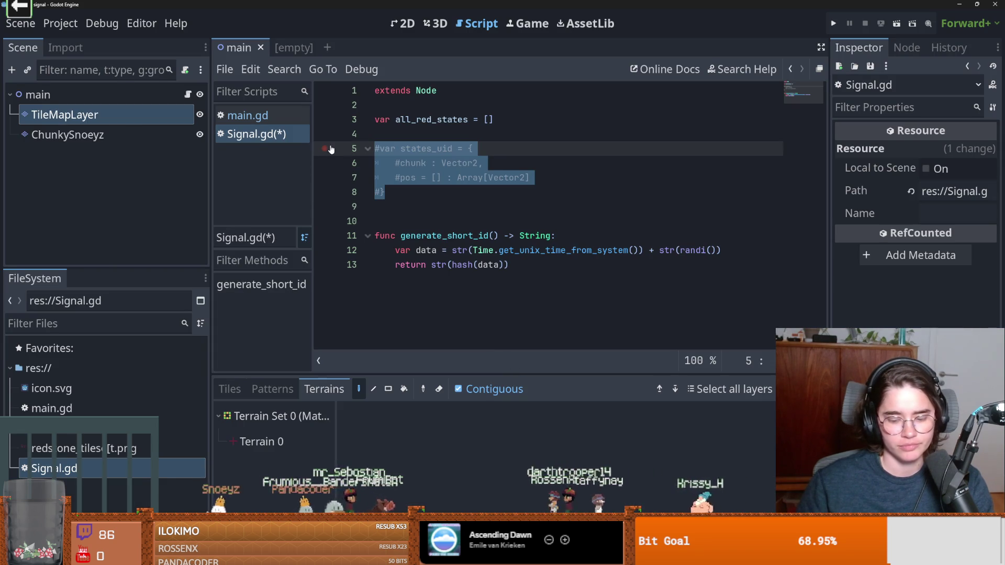
left_click(433, 196)
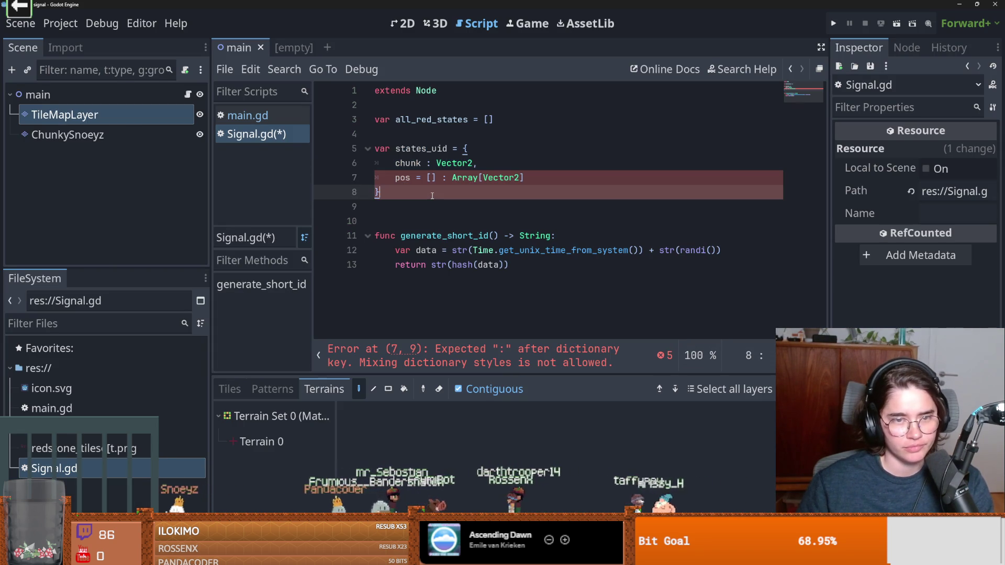
key("ctrl+z")
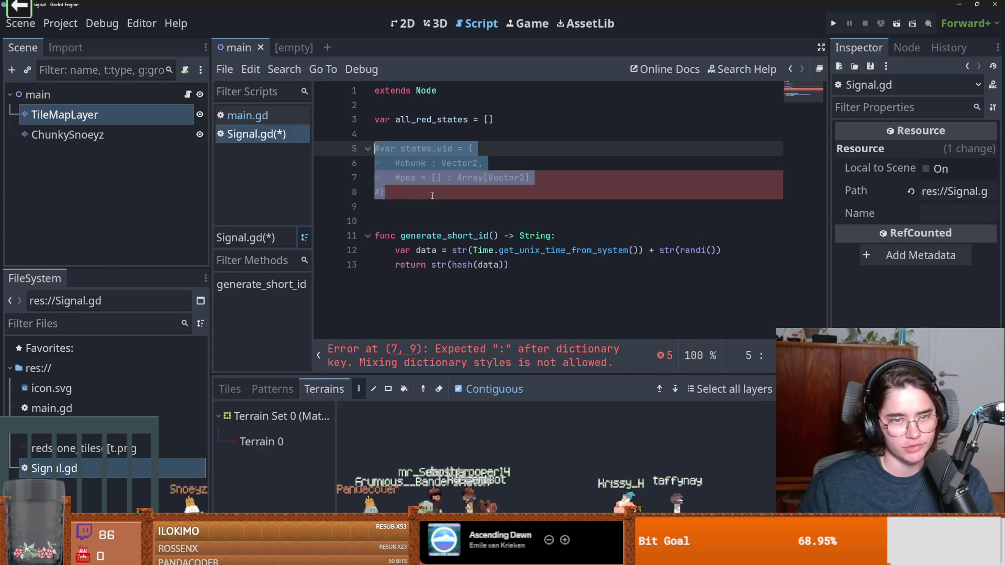
left_click(433, 196)
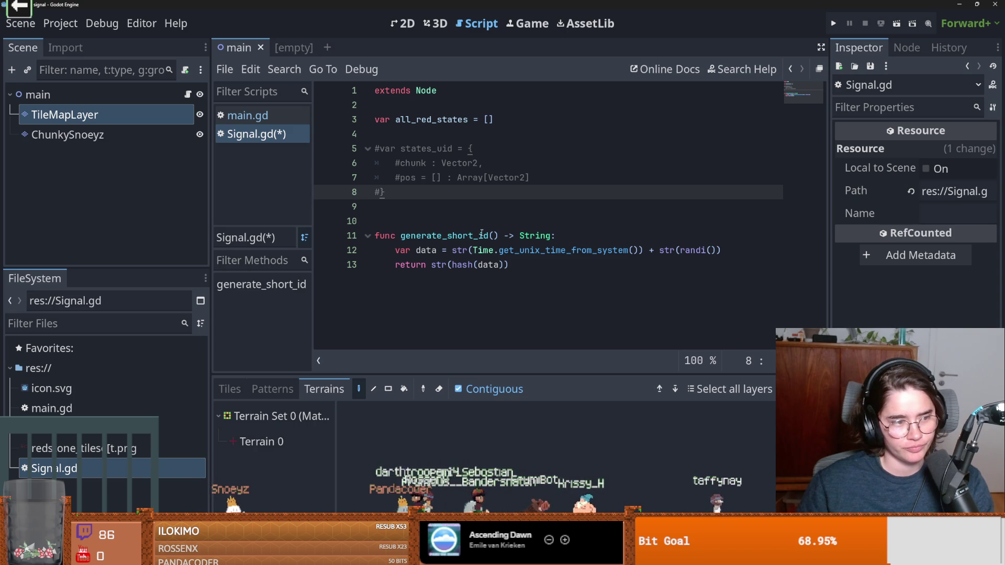
Delete the blank line 9 below the dictionary and open main.gd.
left_click(432, 206)
key("BackSpace")
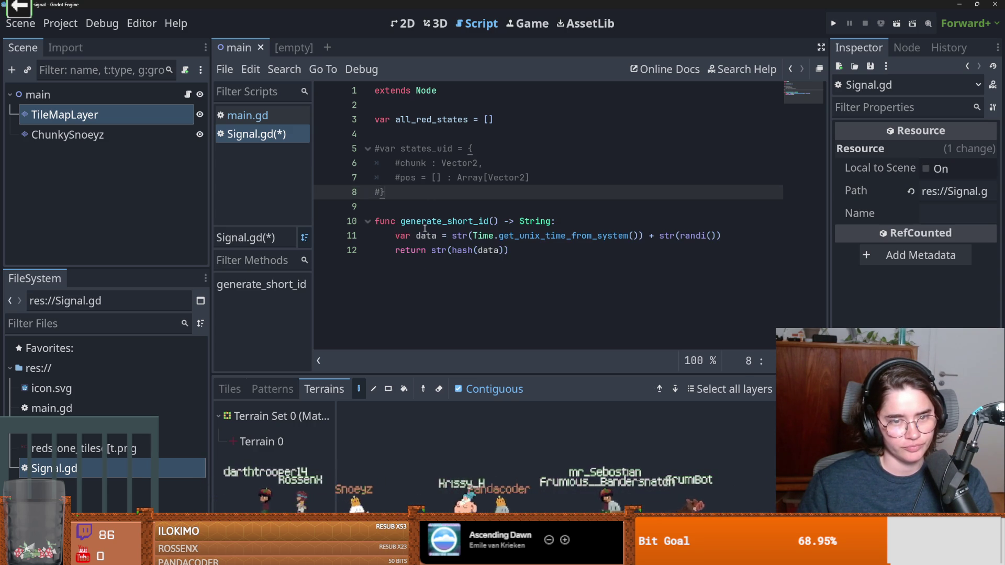
double_click(425, 222)
left_click(438, 198)
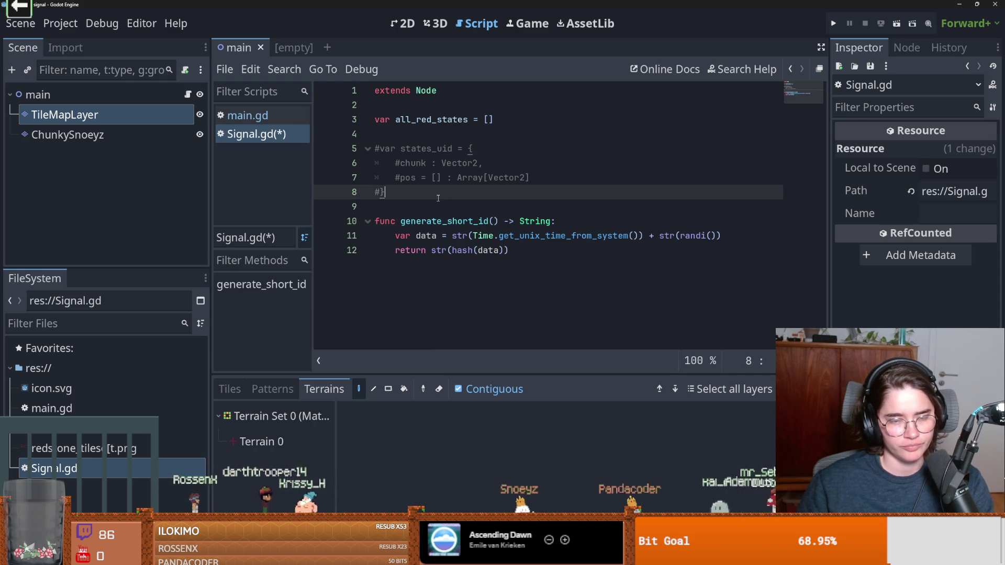
left_click(188, 95)
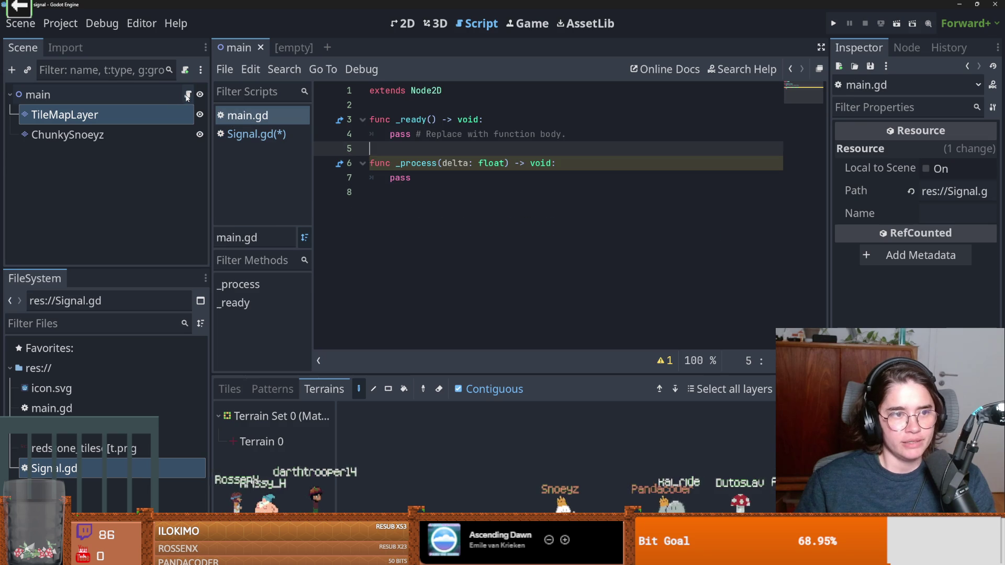
key("ctrl+s")
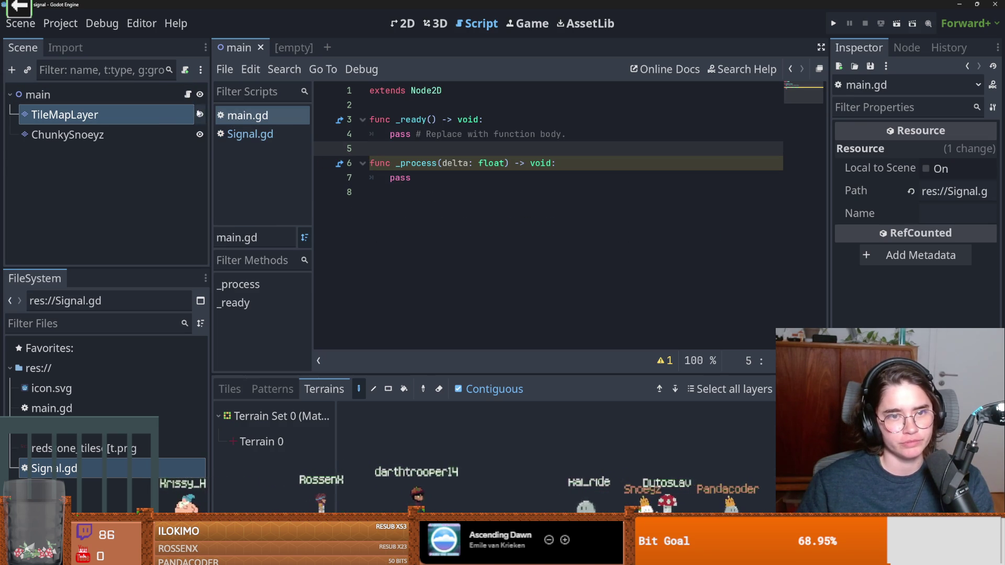
left_click(168, 112)
left_click(188, 95)
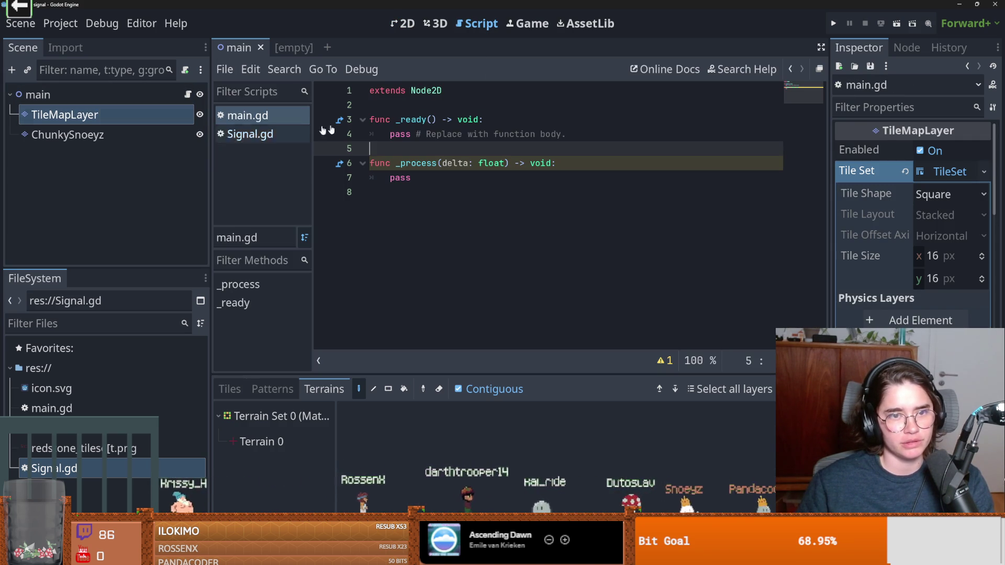
left_click_drag(65, 115, 486, 119)
double_click(486, 119)
key("ctrl+c")
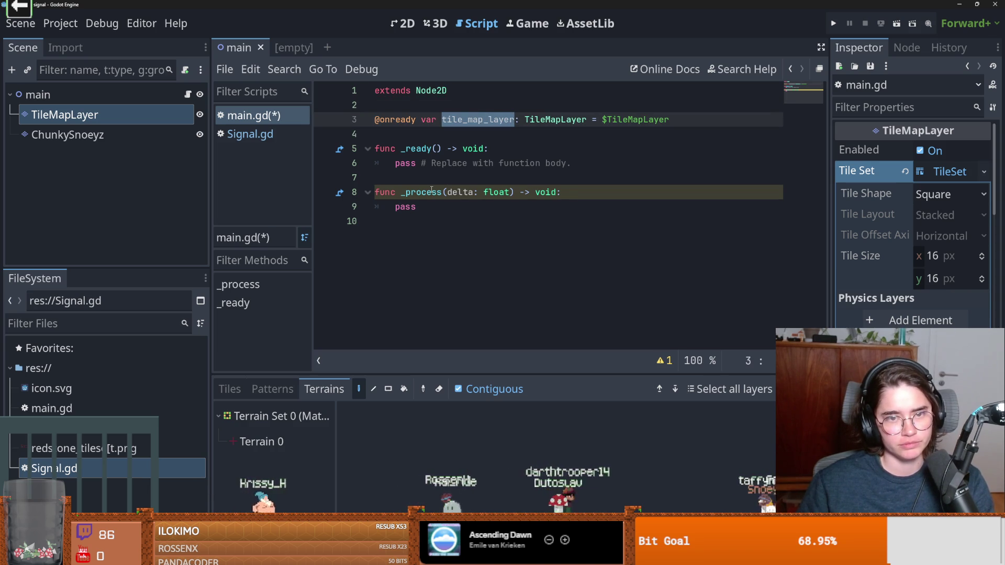
Replace pass in _ready with tile_map_layer.child_entered_tree.connect(on_redstone_added).
left_click_drag(574, 167, 397, 163)
key("ctrl+v")
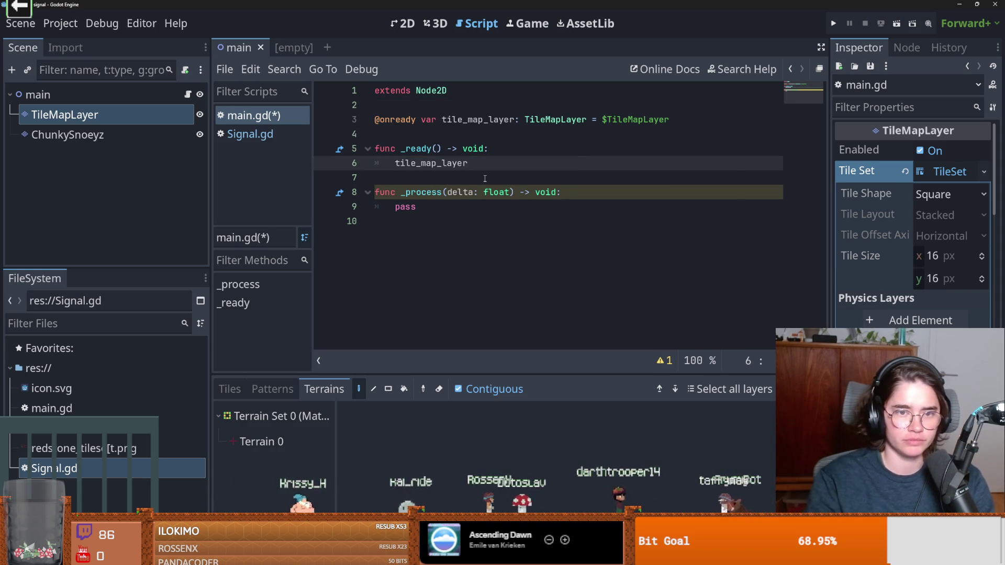
type(".on_")
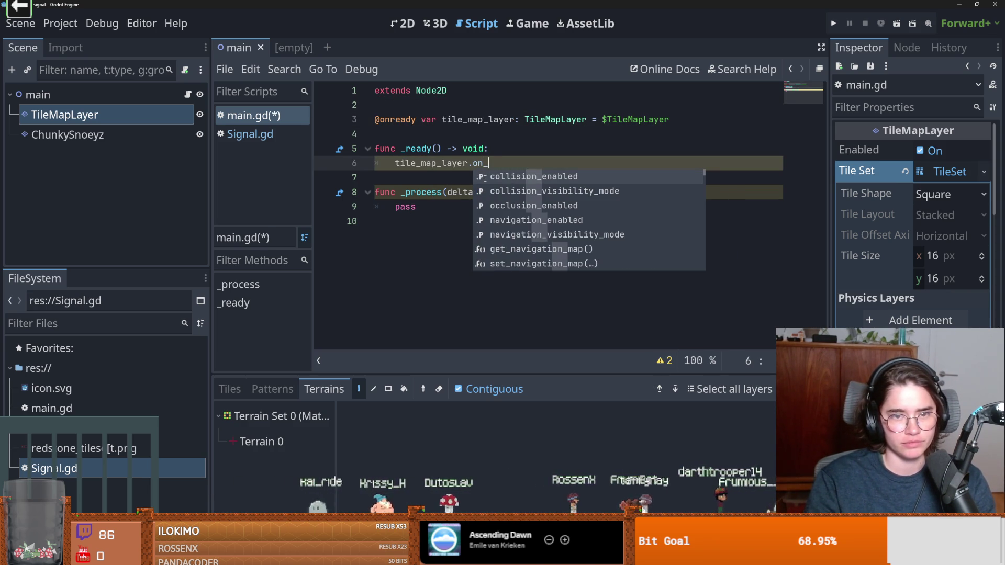
type("ch")
key("BackSpace")
key("BackSpace")
key("BackSpace")
type("chil")
key("Return")
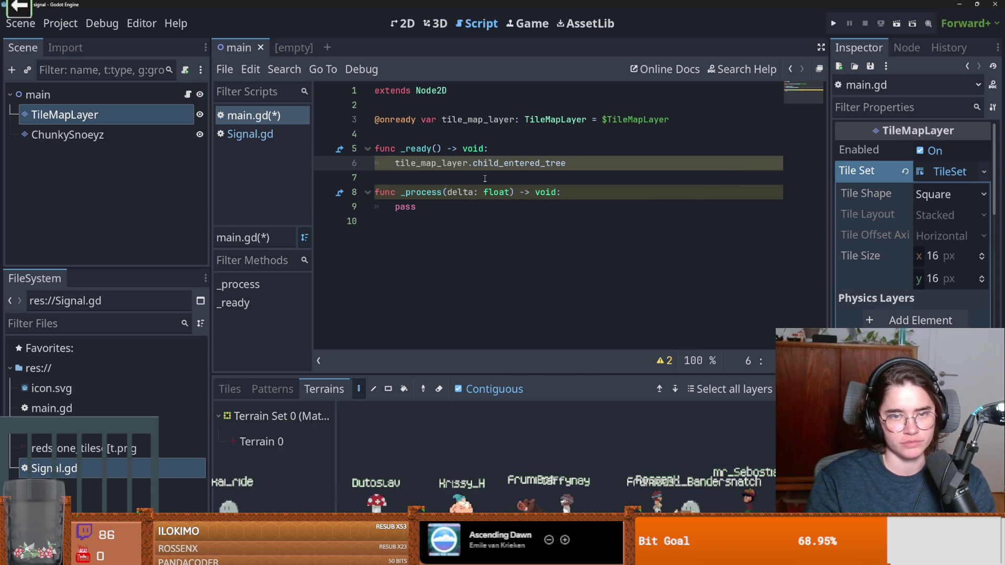
type(".conn")
key("Return")
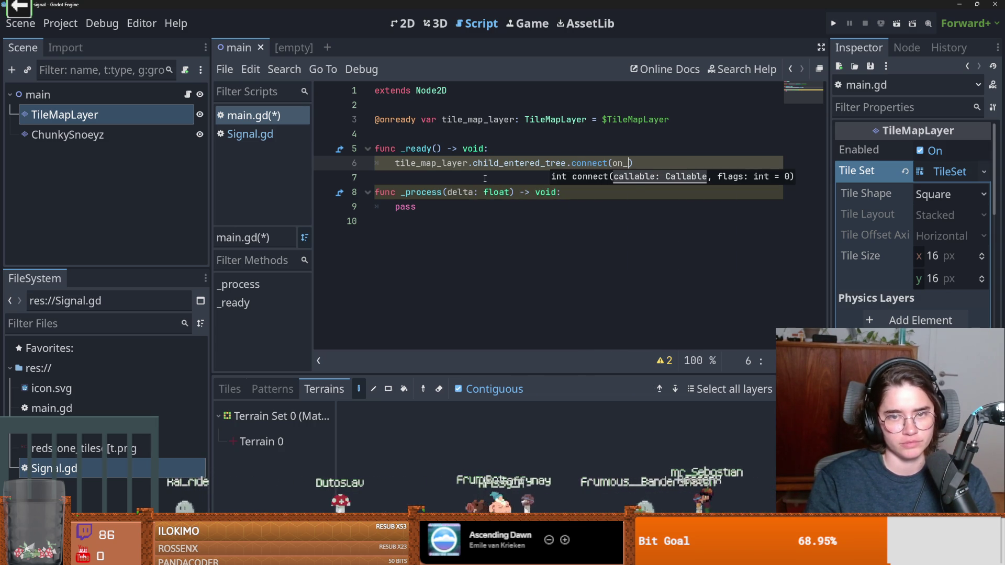
type("redstone_added")
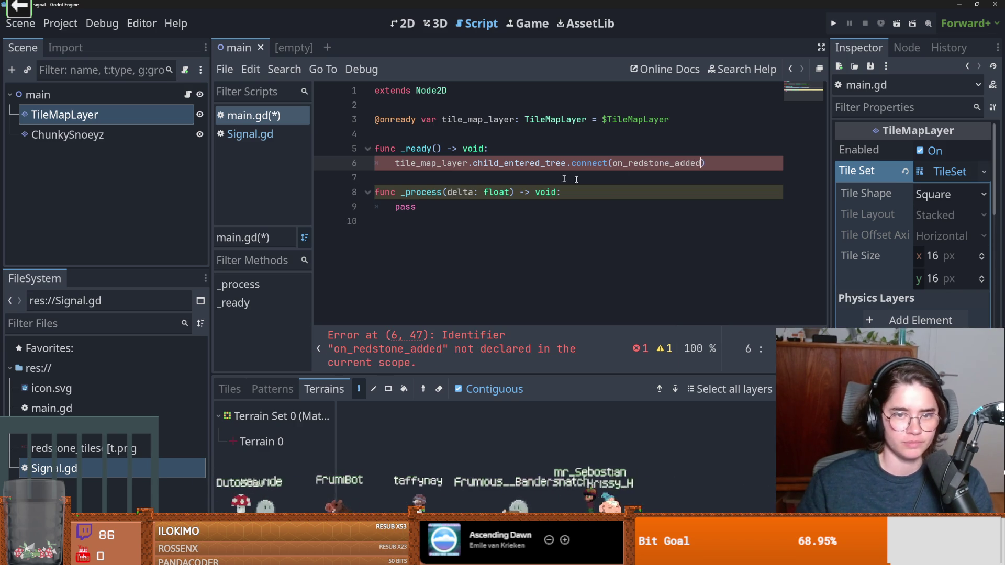
double_click(645, 164)
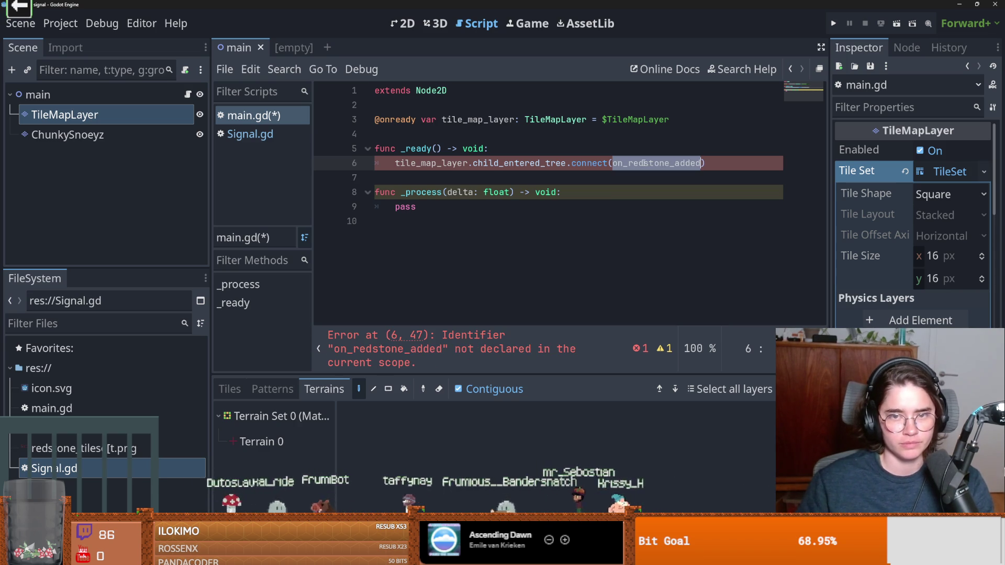
Add an empty func on_redstone_added() containing pass below _ready.
left_click(436, 186)
key("Return")
key("Return")
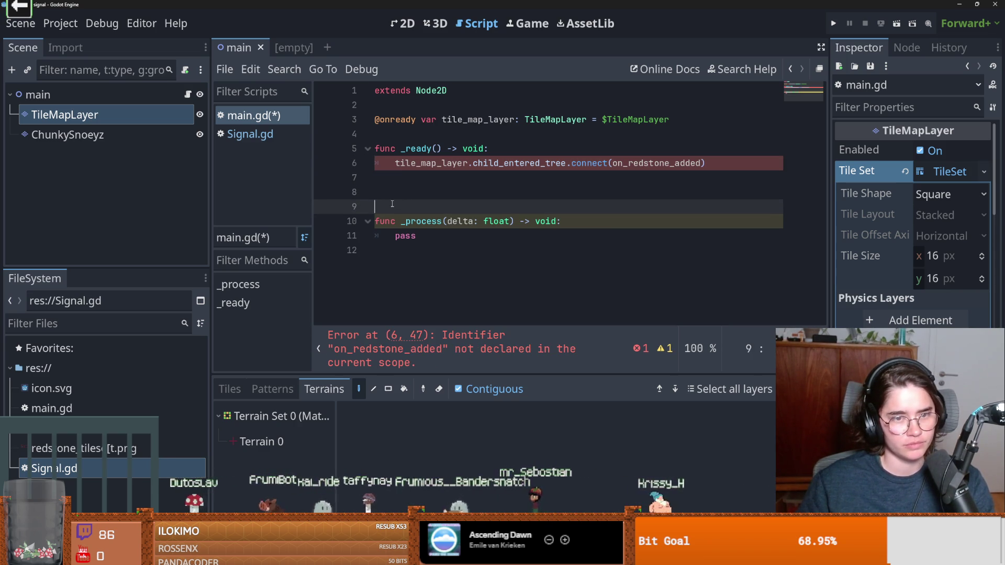
left_click(389, 196)
type("g")
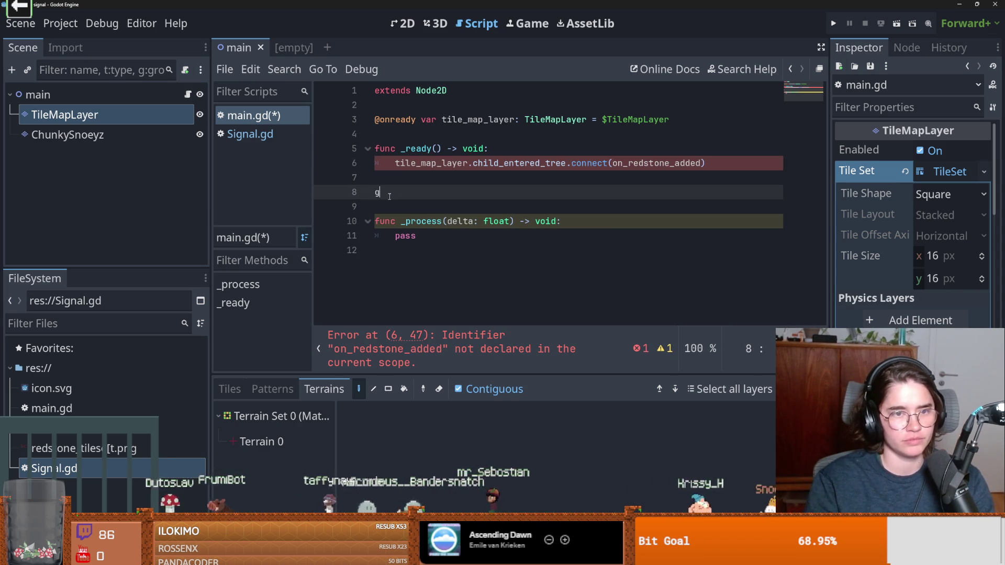
key("BackSpace")
type("func on_redstone_added():")
key("Return")
type("pas")
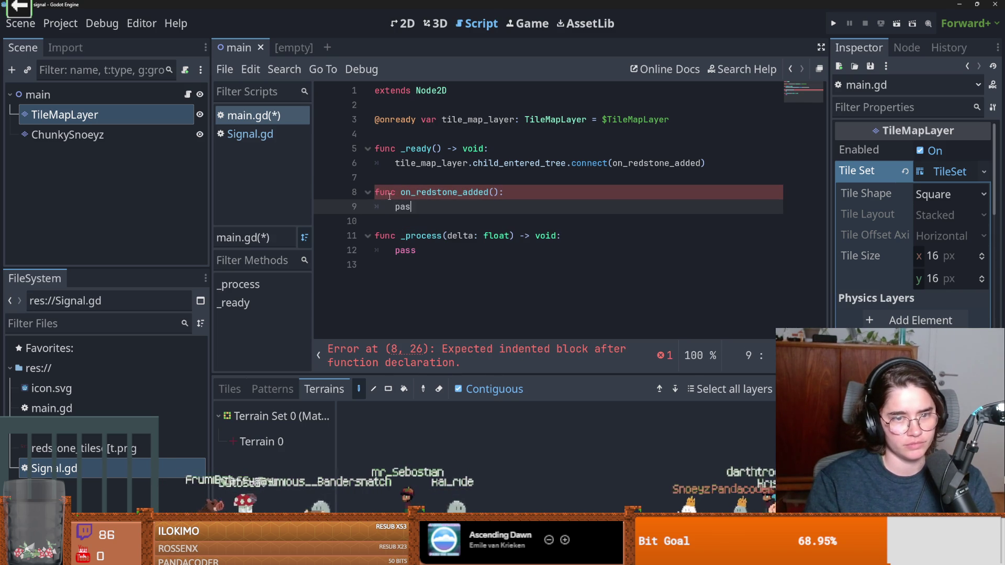
left_click(494, 193)
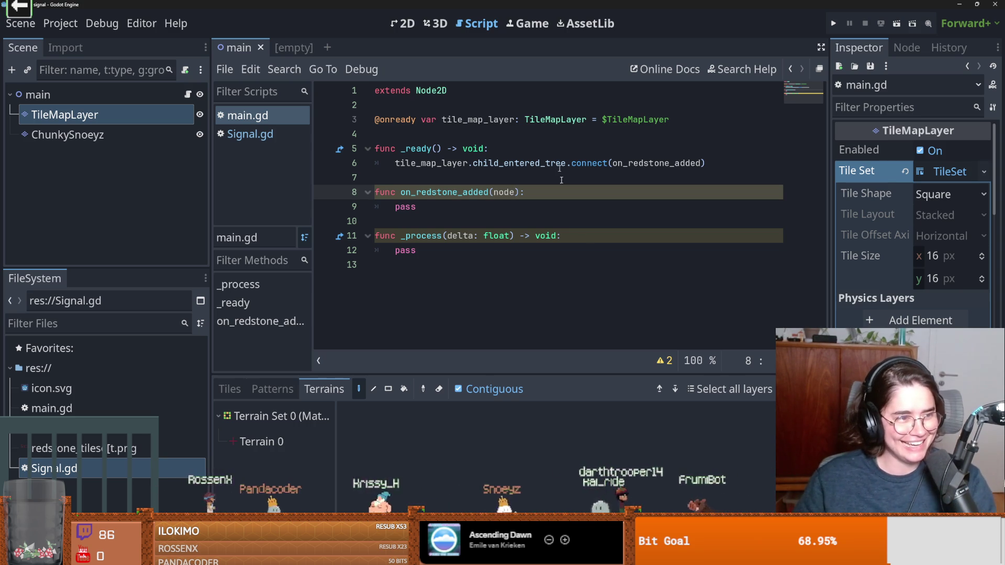
Finish the on_redstone_added(node) stub, then bring up the [empty] new scene tab.
left_click(505, 279)
double_click(445, 193)
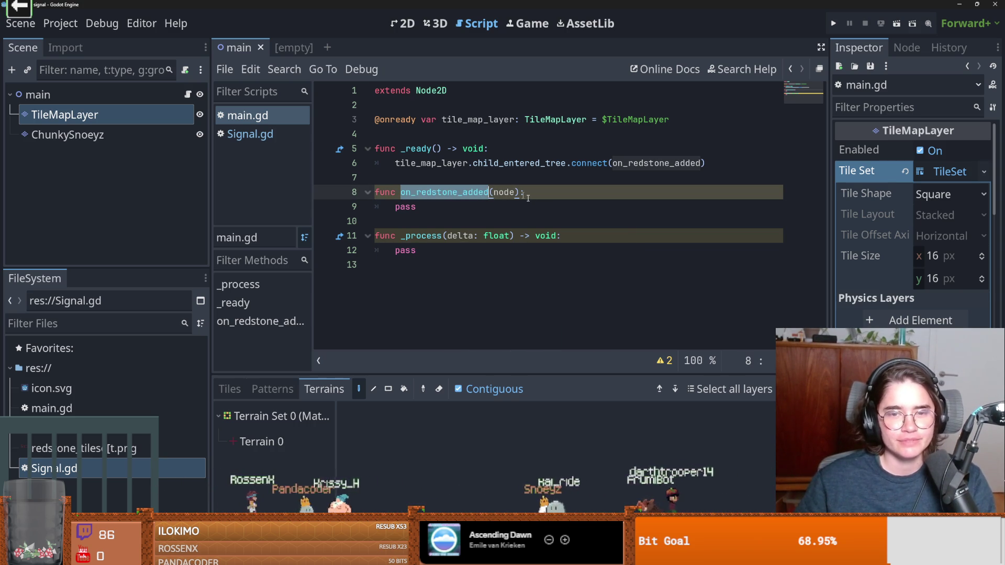
left_click(294, 48)
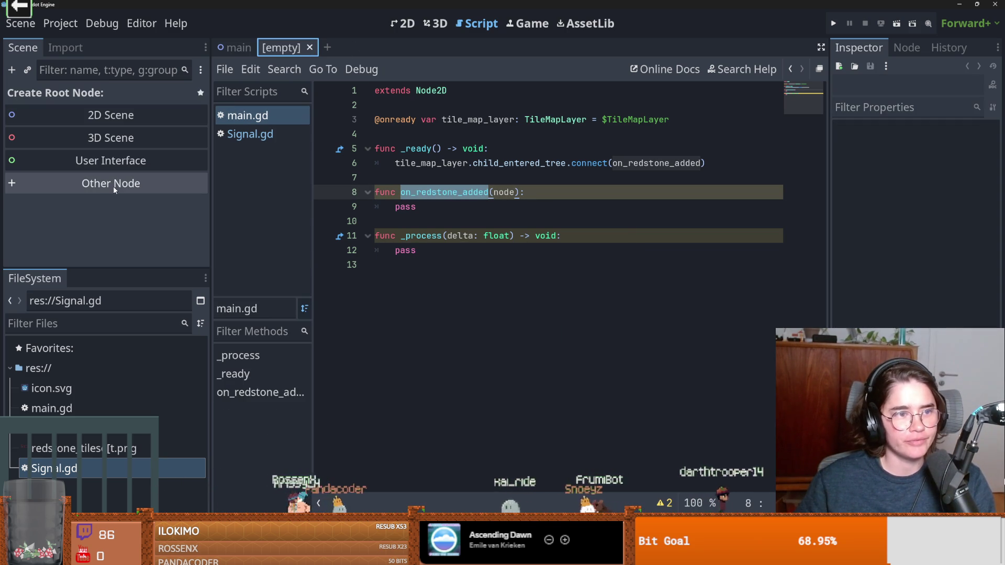
Create a Node2D root for the new scene, leaving its position unchanged.
left_click(108, 112)
scroll(493, 253, "up", 4)
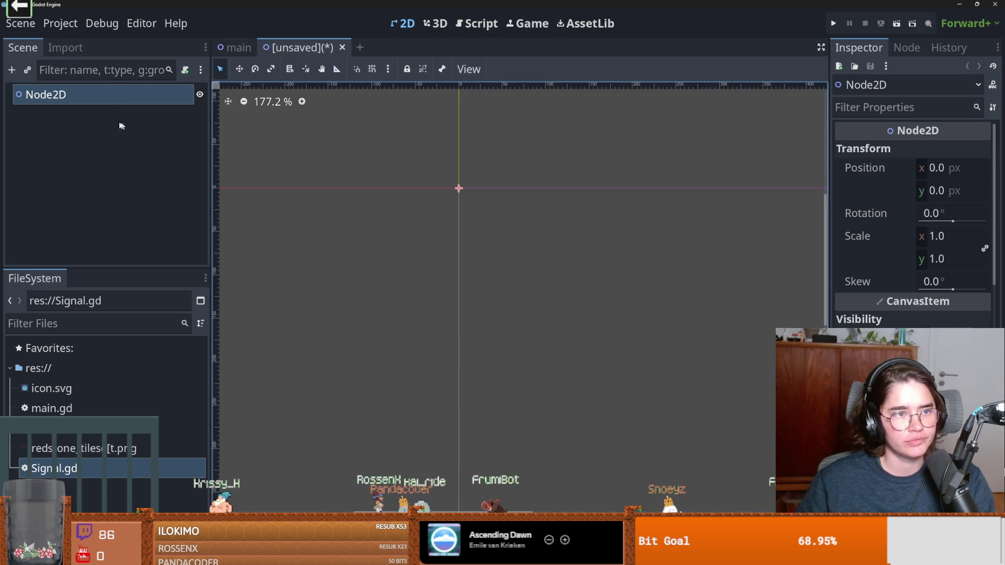
scroll(381, 171, "up", 6)
right_click(108, 96)
left_click(558, 209)
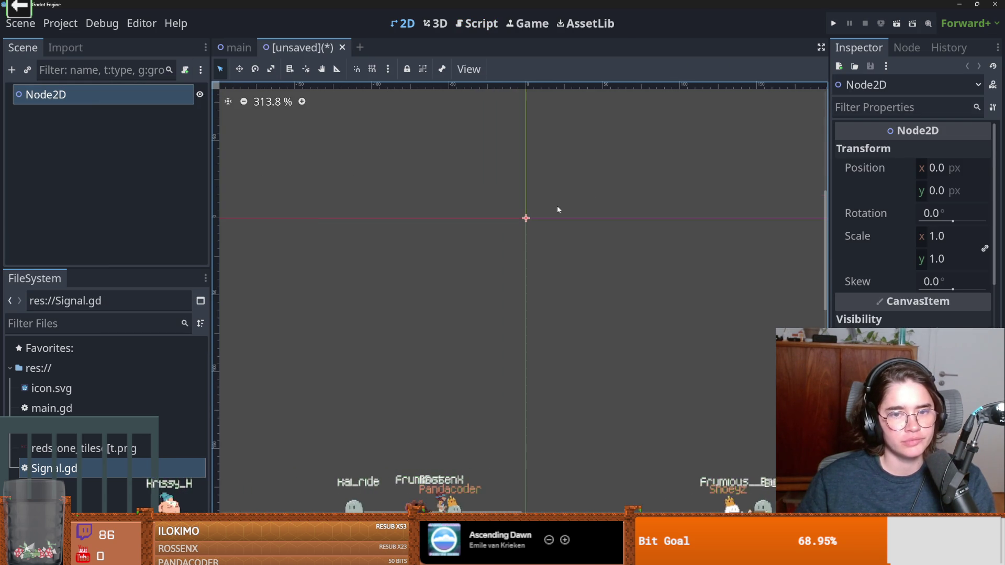
left_click(941, 173)
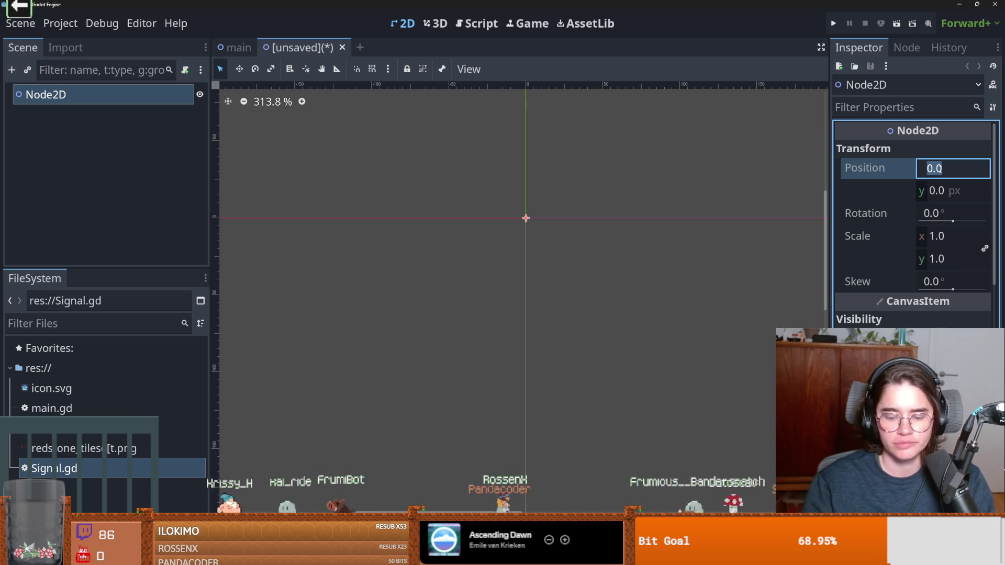
type("8")
key("Return")
key("ctrl+a")
type("tilem")
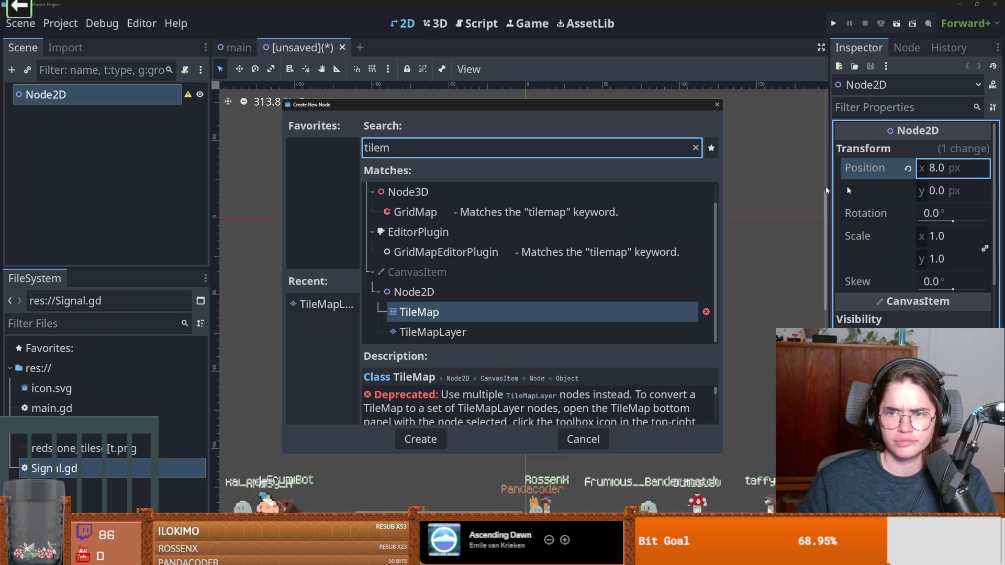
left_click(716, 104)
key("ctrl+z")
scroll(563, 245, "up", 2)
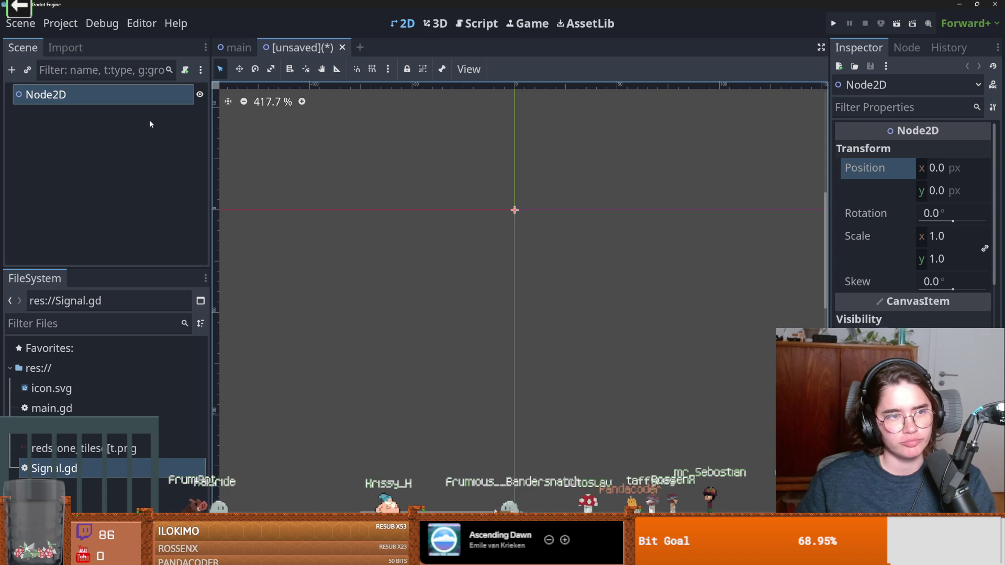
Add a ColorRect as a child of the Node2D root.
right_click(126, 98)
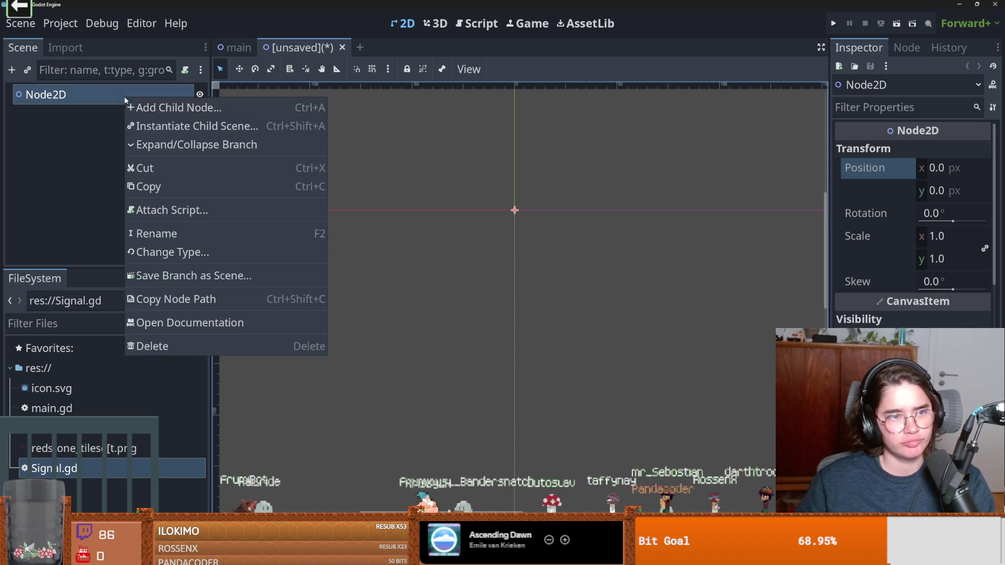
left_click(167, 105)
type("c0")
key("BackSpace")
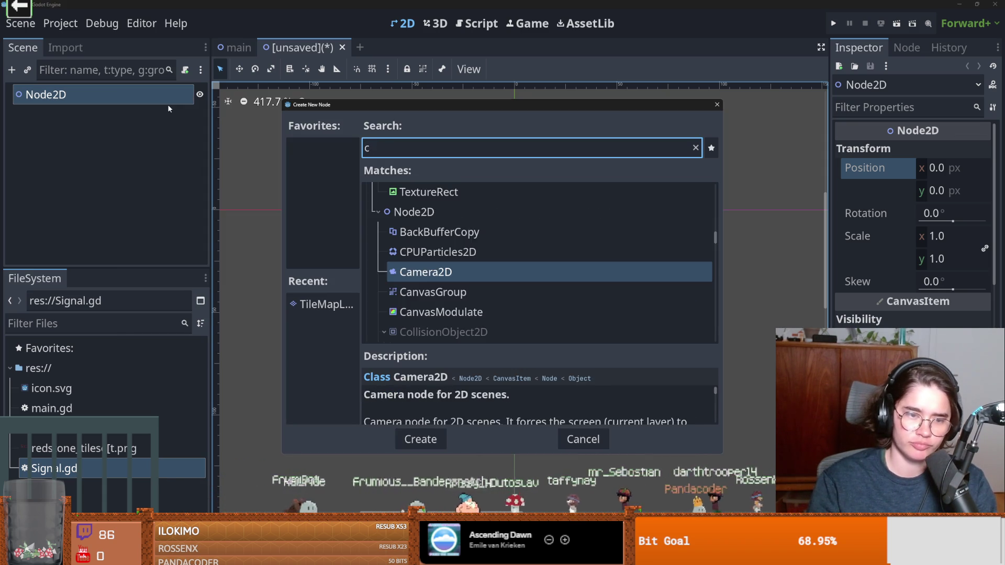
type("olor")
key("Return")
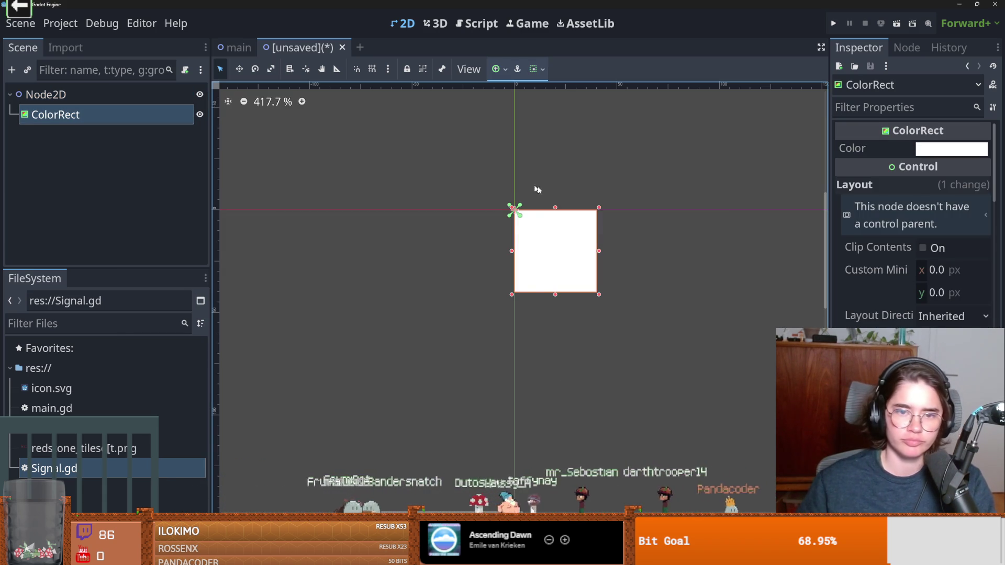
Resize the ColorRect into a small square centred on the origin.
left_click_drag(559, 244, 518, 205)
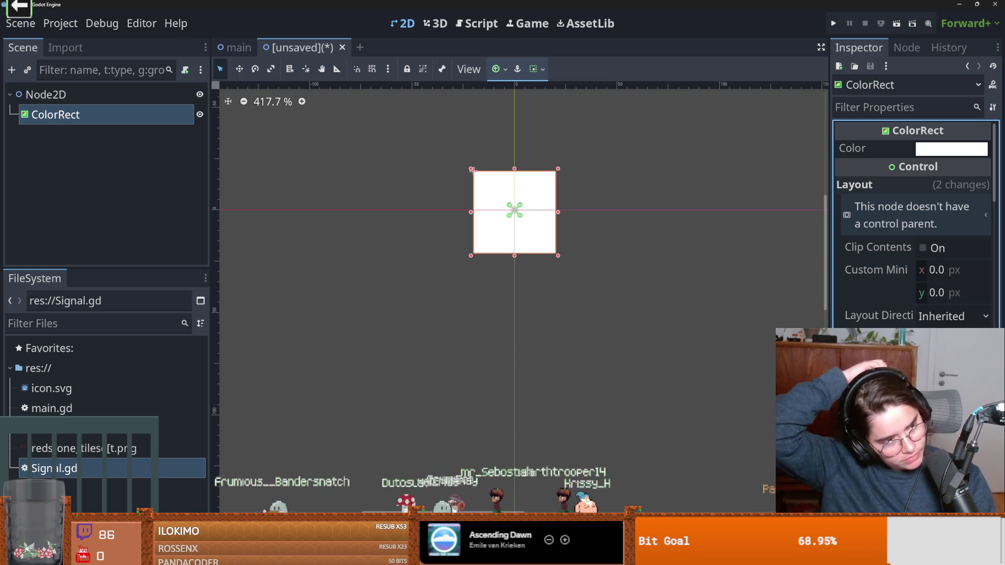
left_click_drag(558, 212, 509, 210)
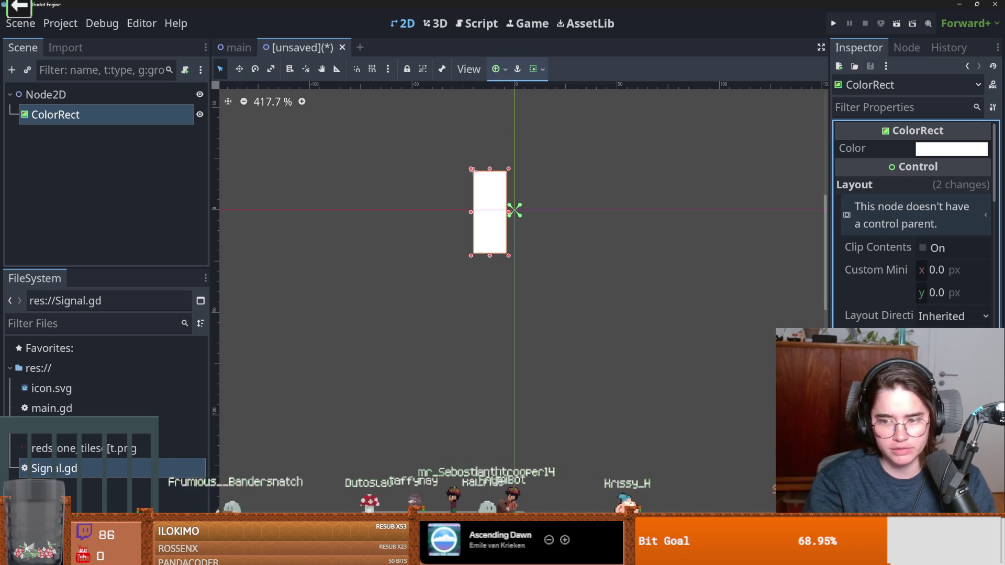
left_click_drag(509, 255, 510, 206)
scroll(442, 248, "up", 2)
mouse_move(520, 163)
left_mouse_down()
mouse_move(595, 199)
mouse_move(556, 197)
left_mouse_up()
scroll(588, 244, "up", 1)
Save the new scene as redstone_power.tscn.
key("ctrl+s")
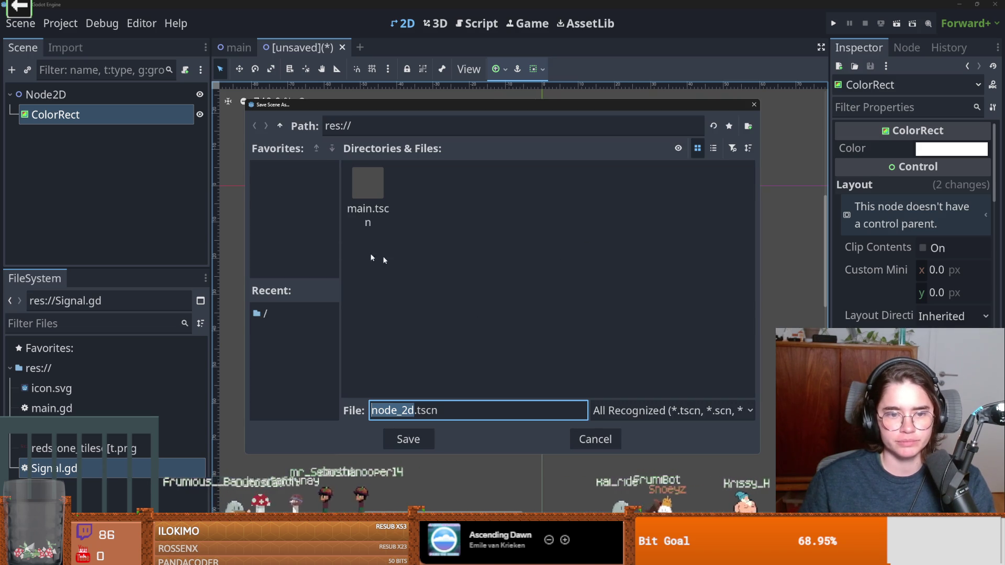
type("redstone")
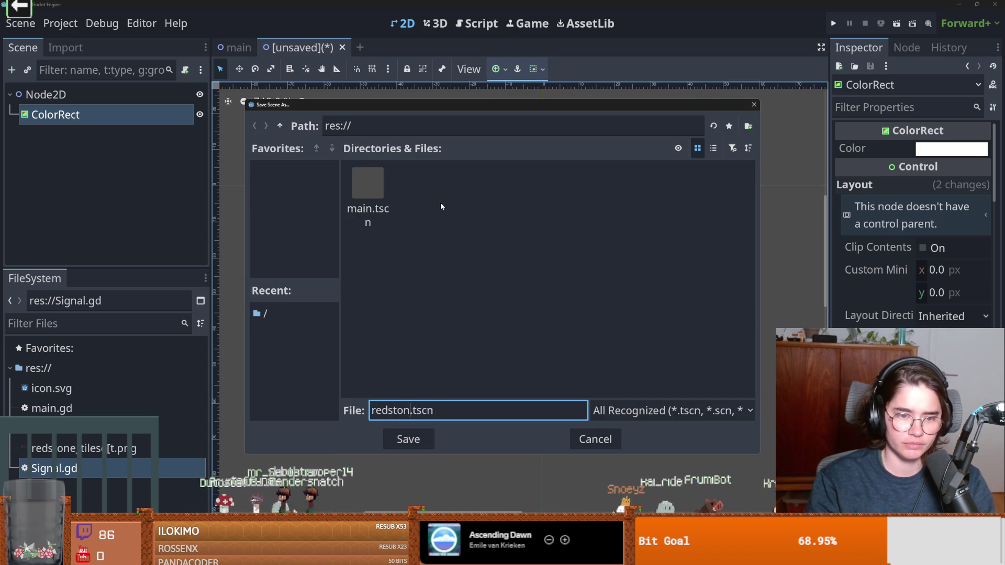
type("_power")
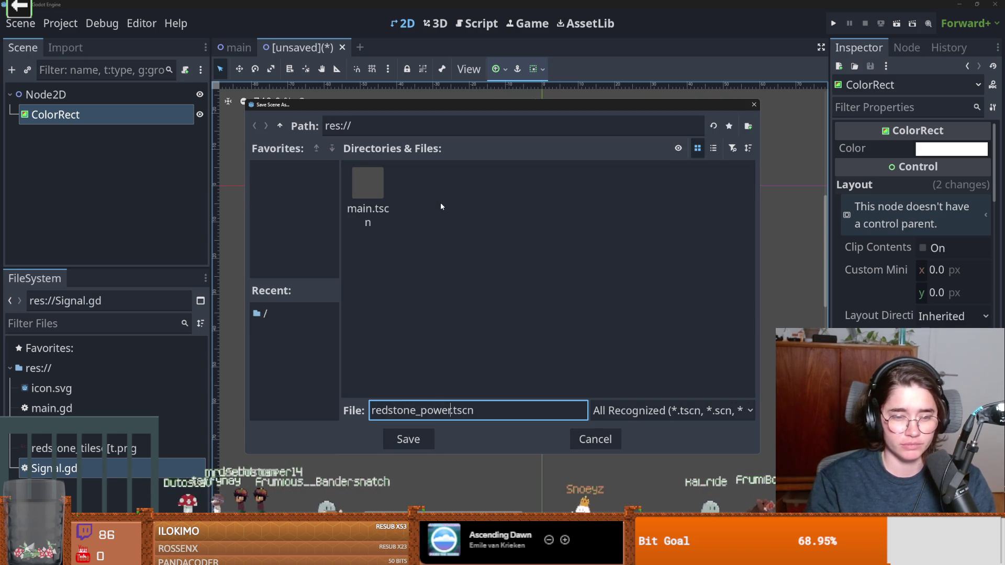
key("Return")
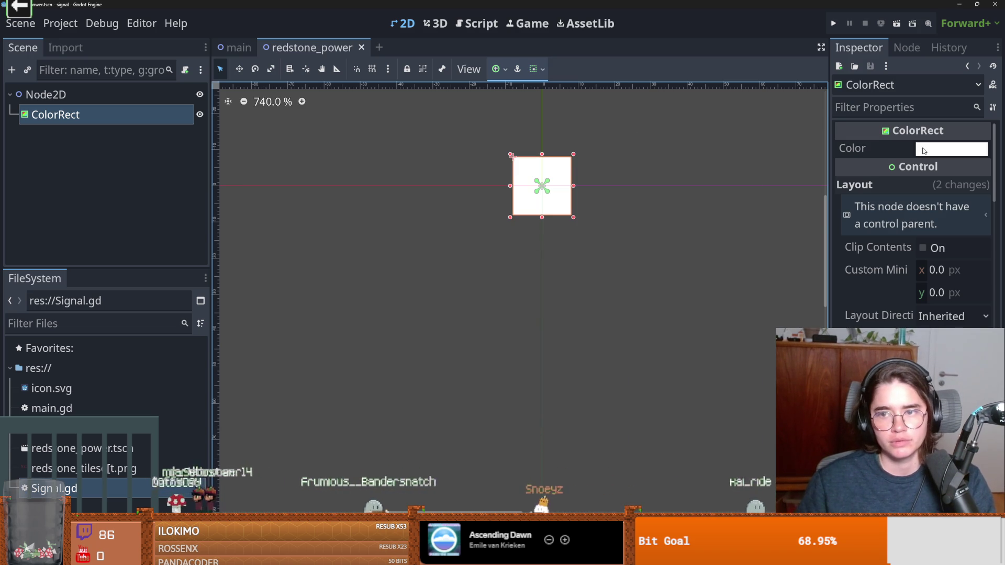
Colour the ColorRect salmon red at reduced, semi-transparent opacity and save the scene.
left_click(924, 151)
mouse_move(977, 226)
left_mouse_down()
mouse_move(950, 230)
mouse_move(961, 231)
left_mouse_up()
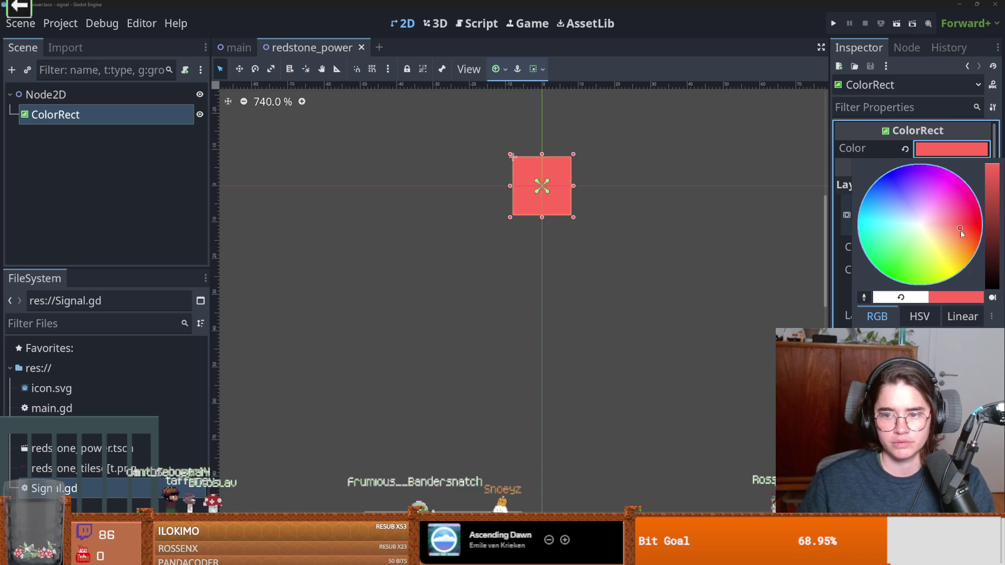
left_click_drag(974, 388, 927, 388)
key("ctrl+s")
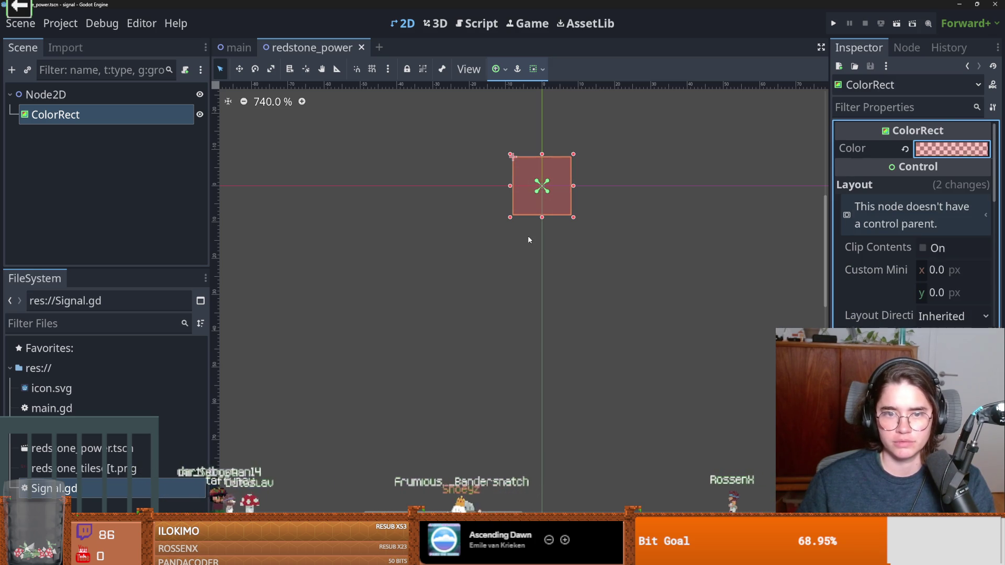
Open the main scene and zoom around its canvas.
left_click(233, 48)
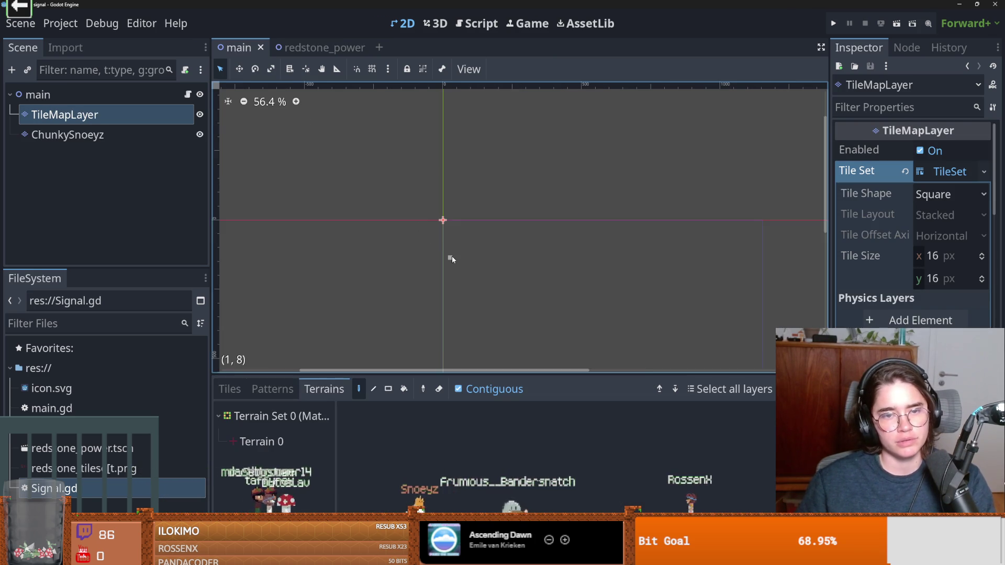
scroll(448, 246, "up", 6)
scroll(372, 146, "up", 2)
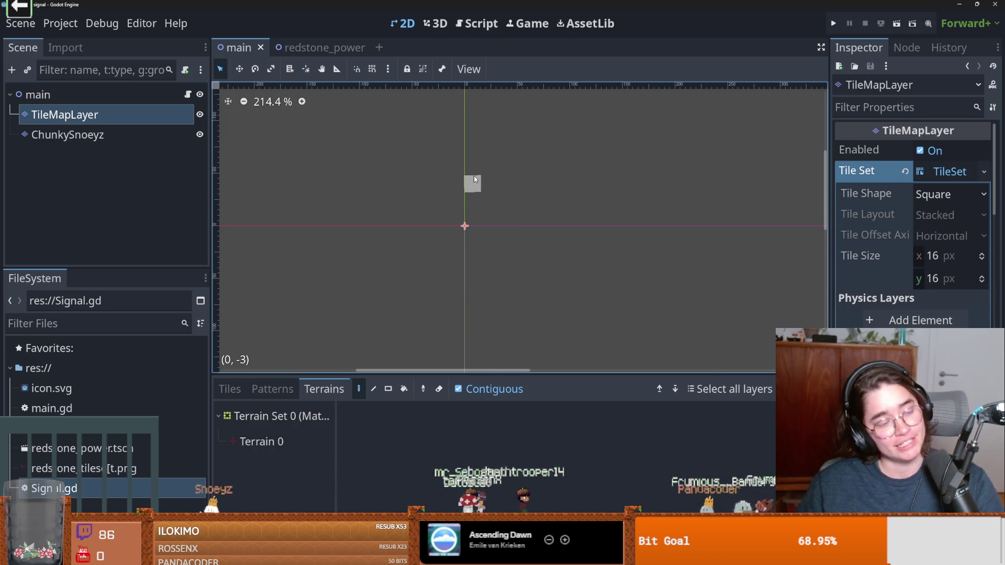
scroll(519, 206, "up", 2)
scroll(516, 220, "left", 2)
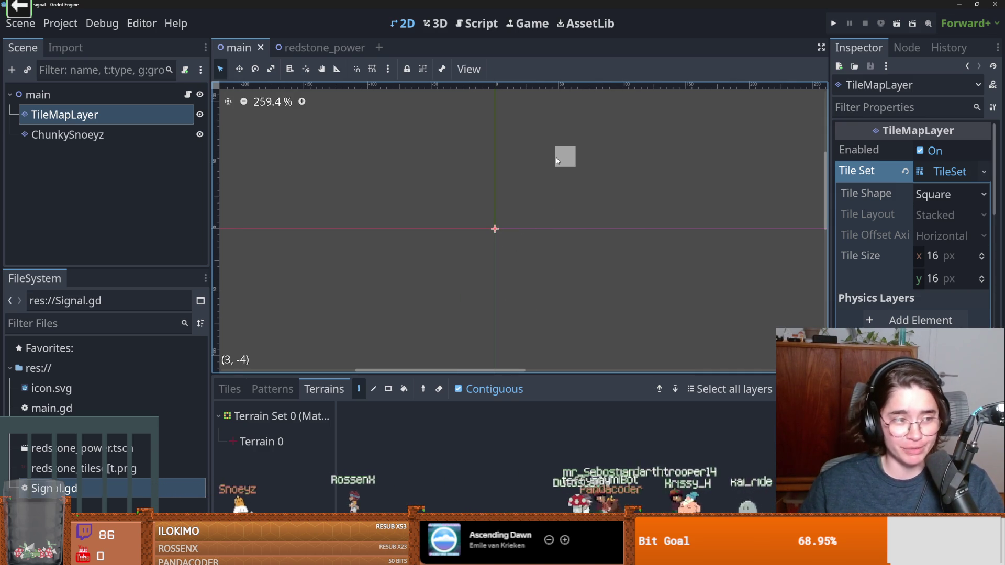
scroll(529, 243, "up", 4)
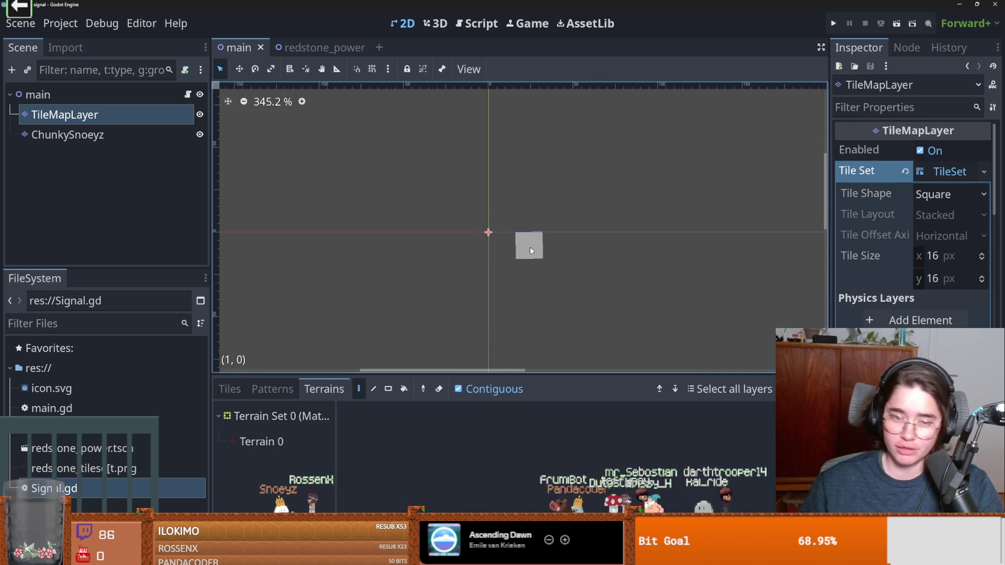
Inspect the ChunkySnoeyz node's 256 px TileSet, then switch over to Aseprite.
left_click(67, 134)
left_click(64, 115)
scroll(505, 280, "up", 2)
scroll(519, 330, "down", 2)
scroll(514, 322, "up", 1)
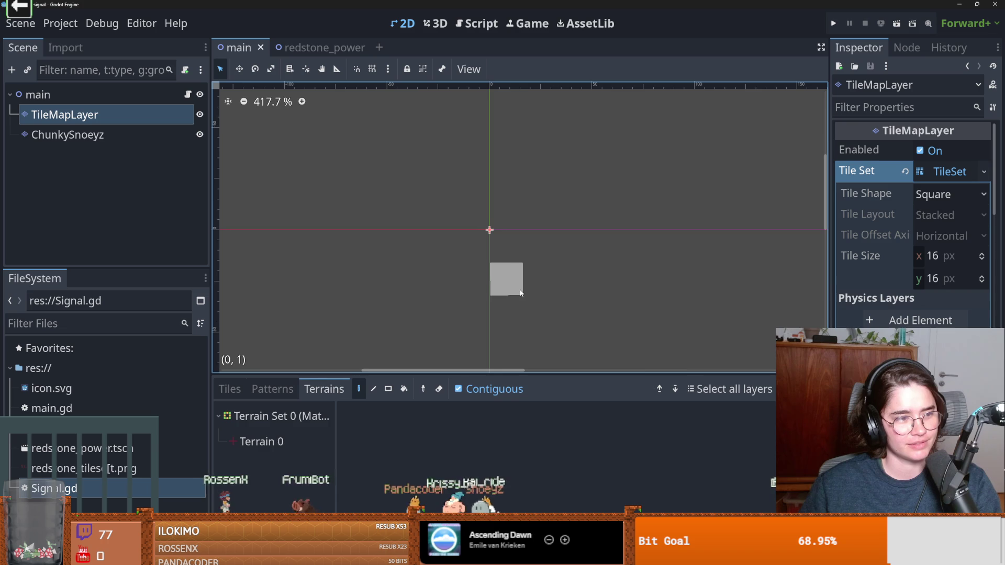
scroll(538, 293, "right", 3)
left_click(88, 132)
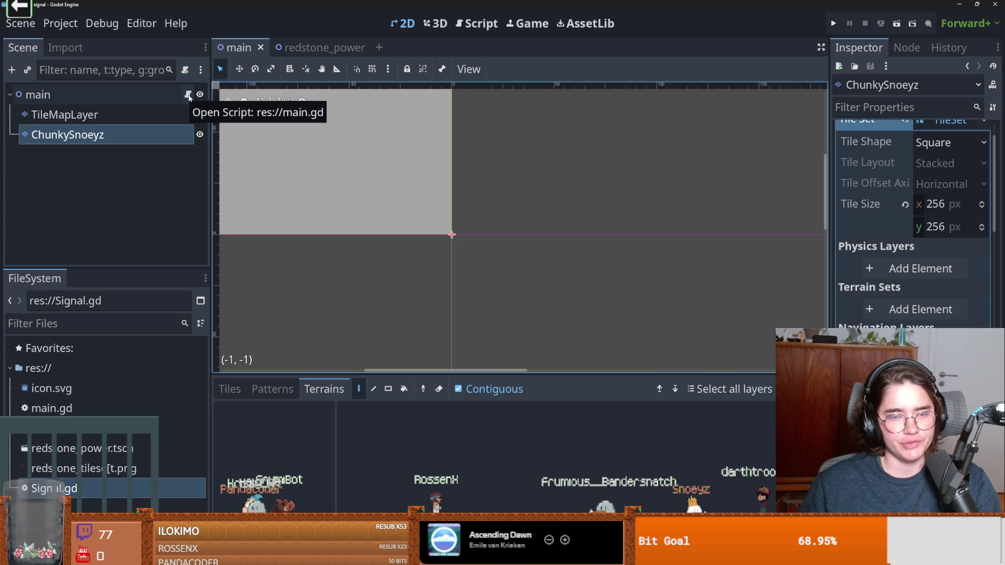
scroll(397, 266, "down", 10)
scroll(586, 226, "down", 5)
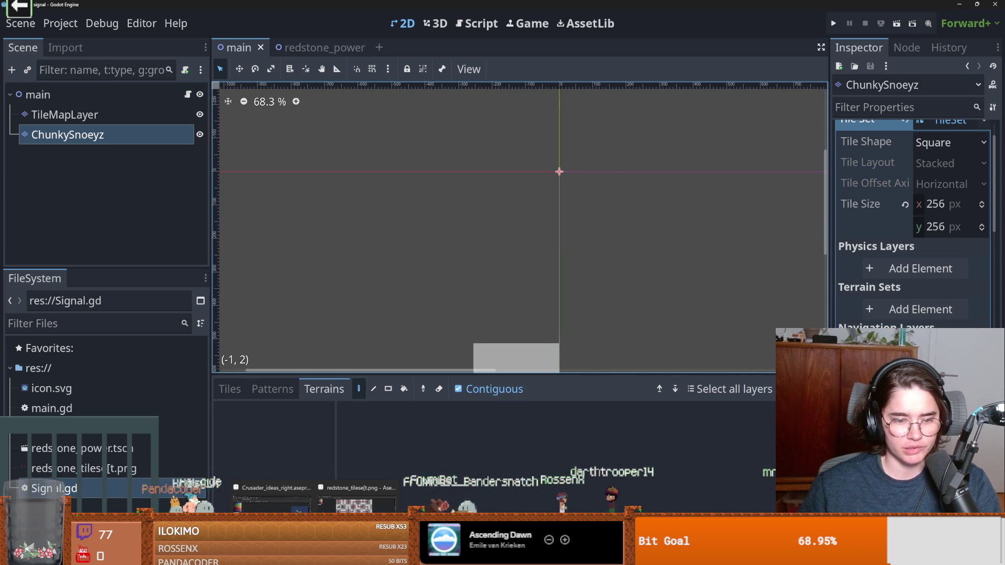
key("alt+Tab")
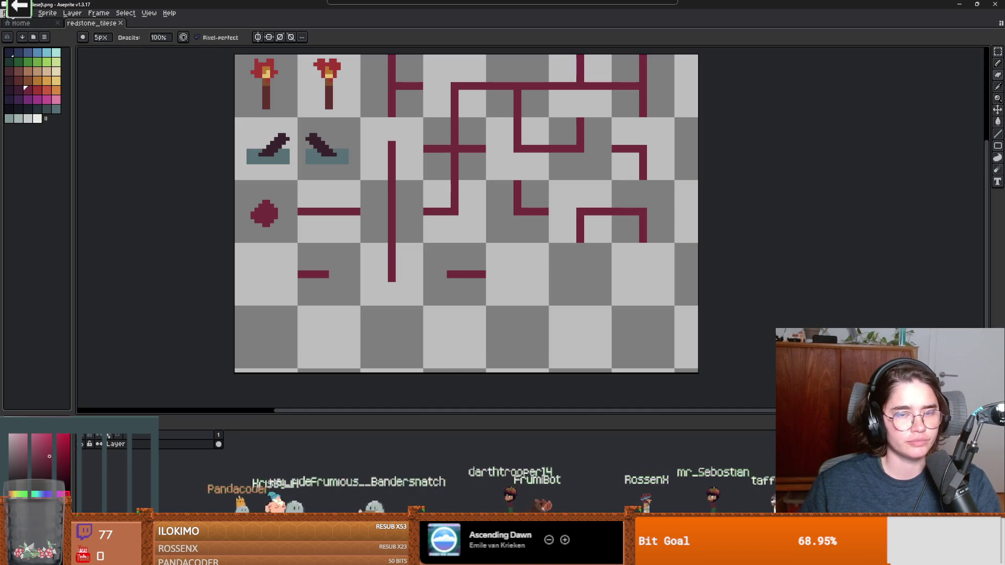
Fill the empty tile below the redstone dot with off-white.
left_click(16, 12)
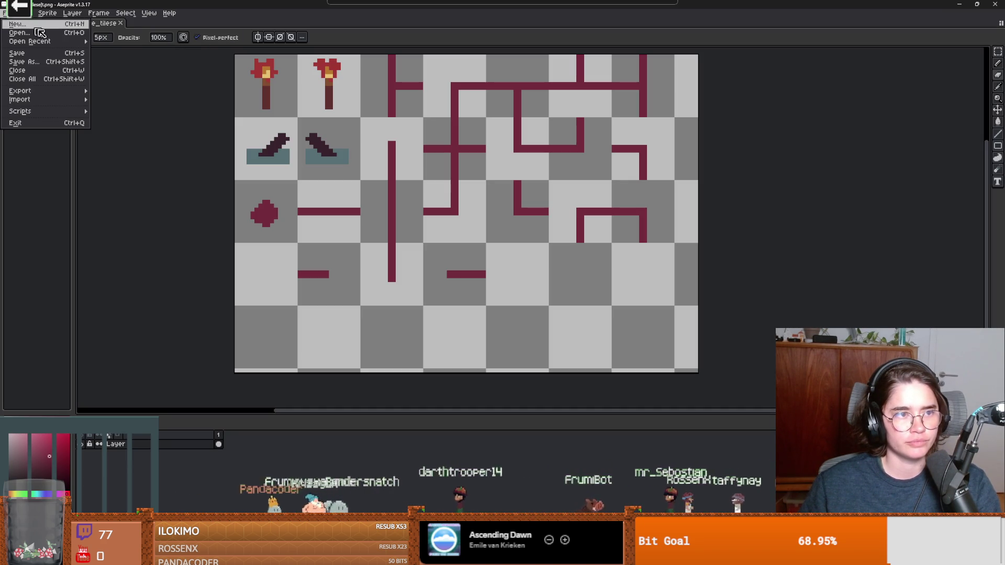
left_click(390, 253)
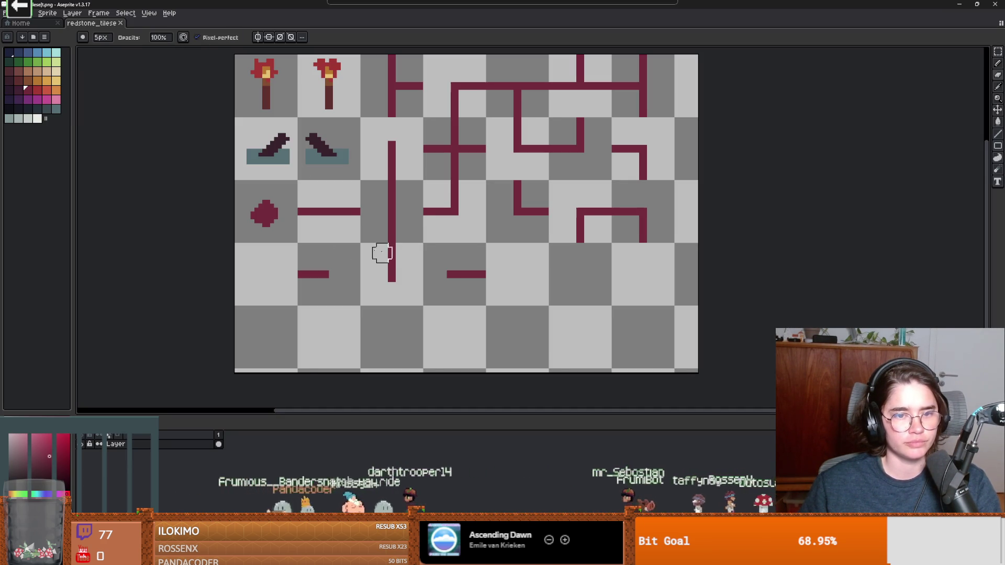
scroll(324, 194, "down", 2)
scroll(262, 133, "up", 1)
key("e")
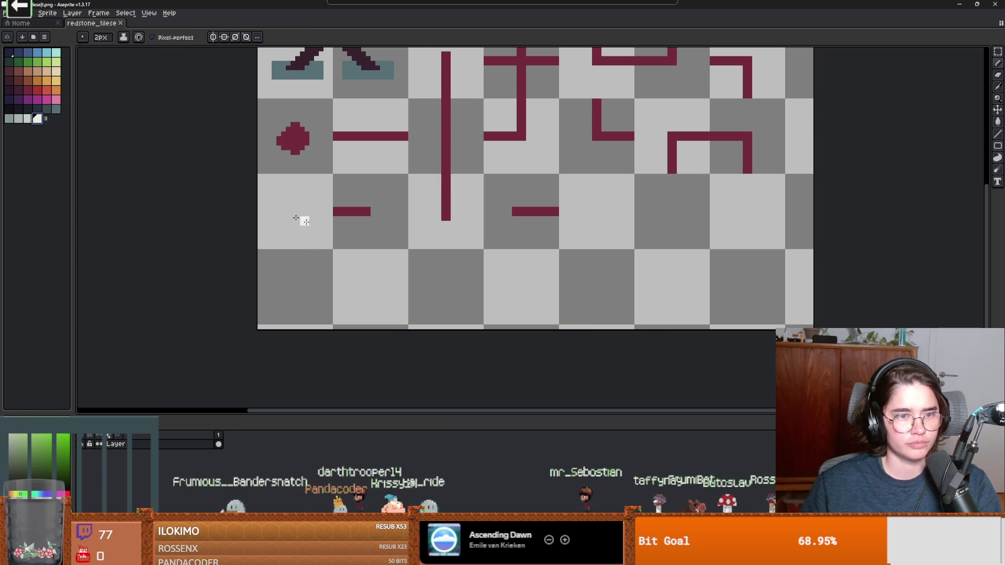
scroll(323, 231, "up", 3)
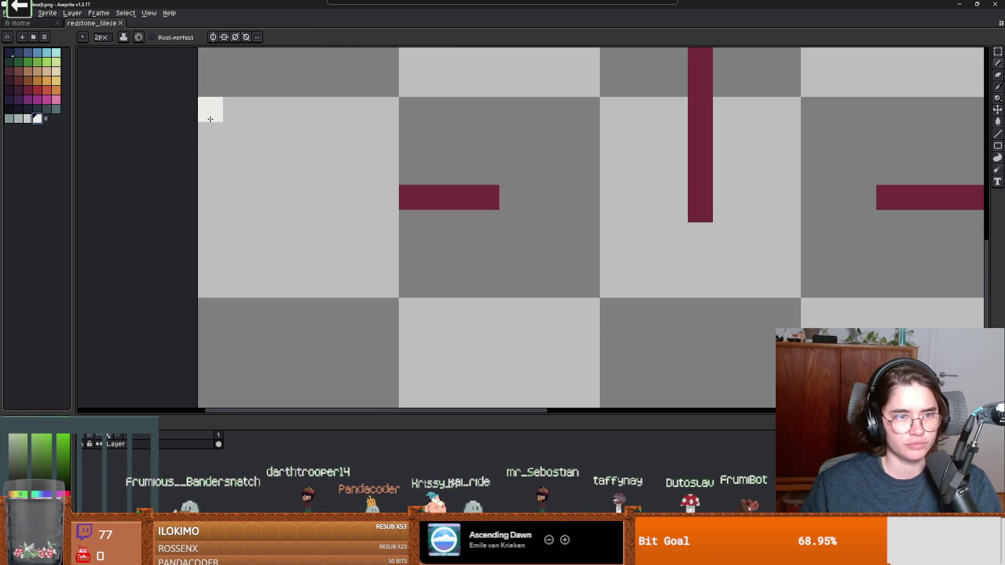
key("w")
left_click(257, 163)
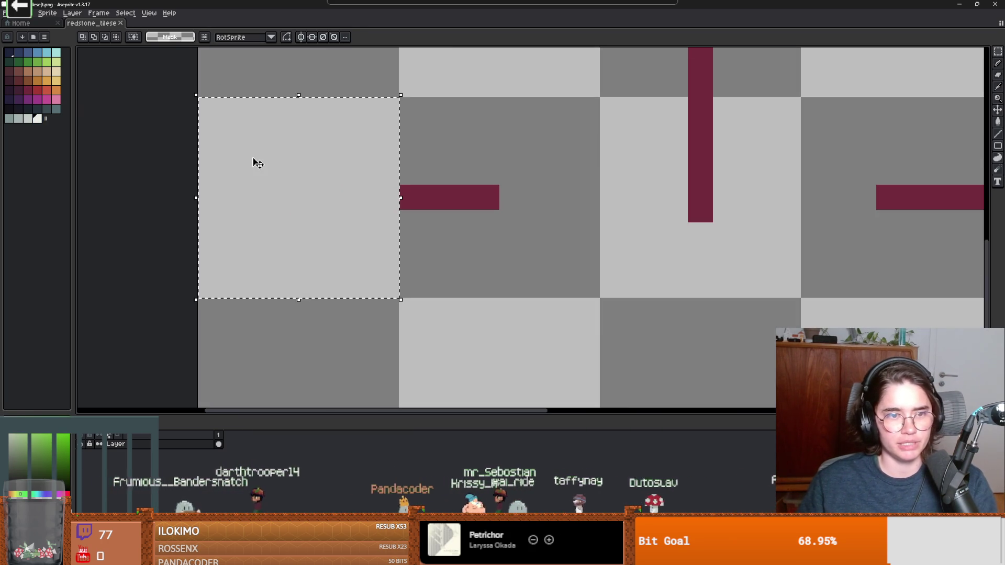
key("f")
key("ctrl+d")
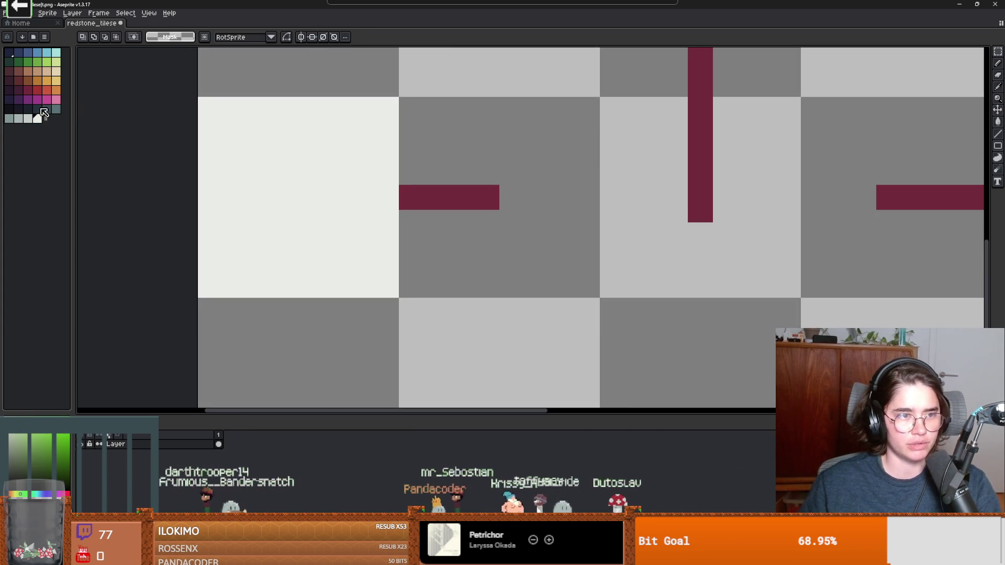
Draw dark 1px notches along the tile's right, bottom and top edges.
left_click(28, 109)
key("b")
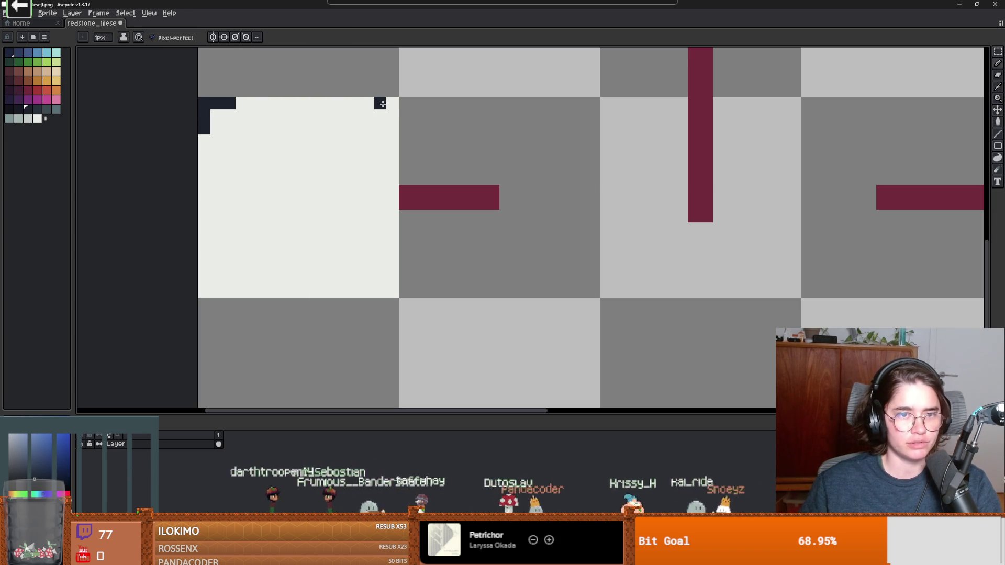
left_click_drag(396, 108, 395, 122)
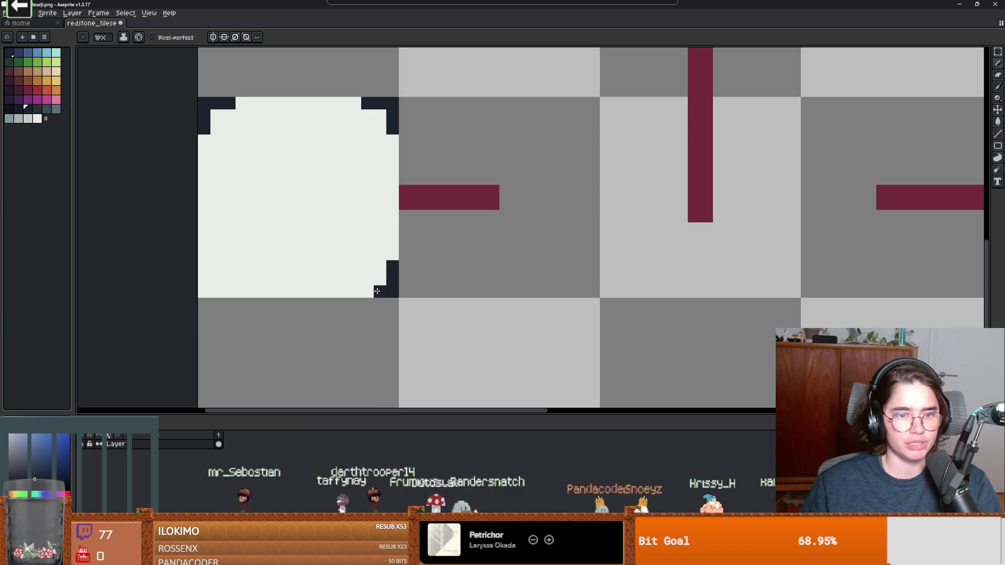
left_click_drag(219, 295, 216, 294)
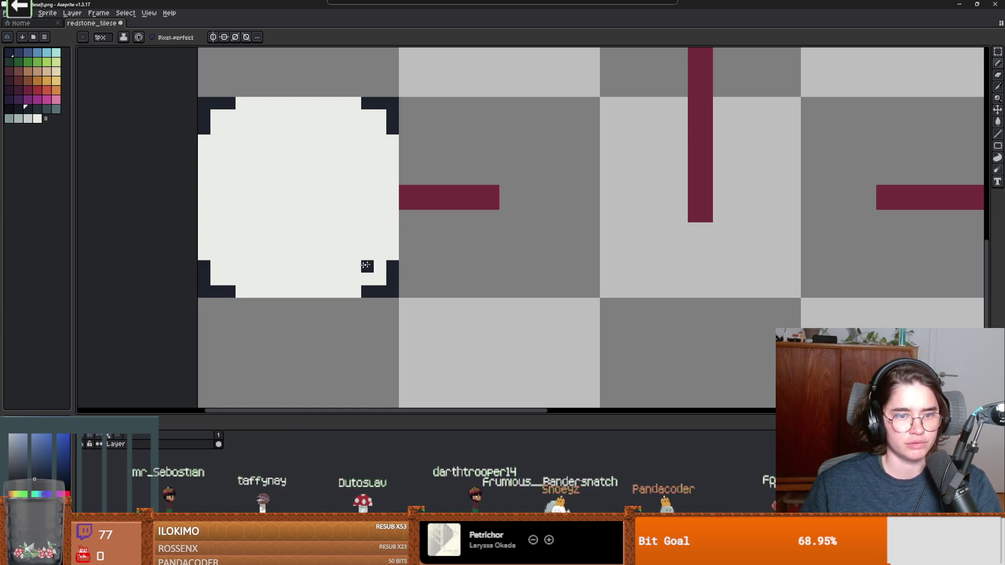
mouse_move(291, 292)
left_mouse_down()
mouse_move(279, 292)
mouse_move(306, 292)
left_mouse_up()
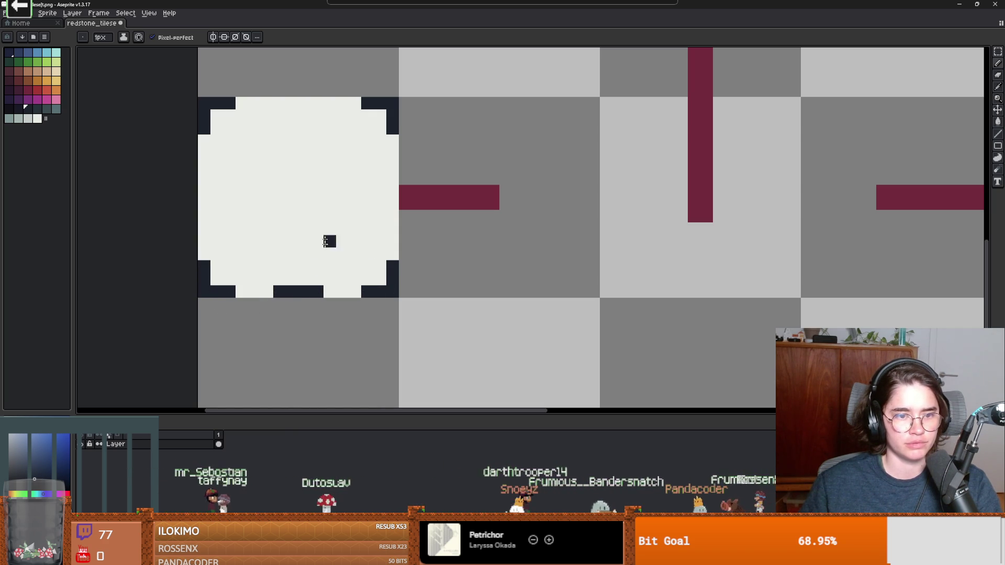
left_click_drag(269, 101, 305, 102)
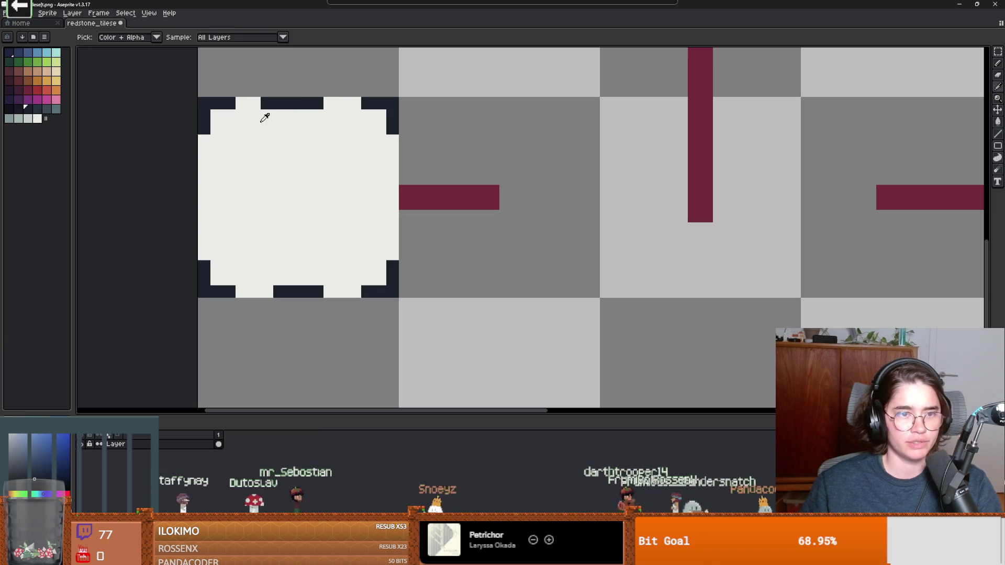
left_click(262, 114, "alt")
left_click(262, 107)
left_click(305, 99, "alt")
left_click(396, 164)
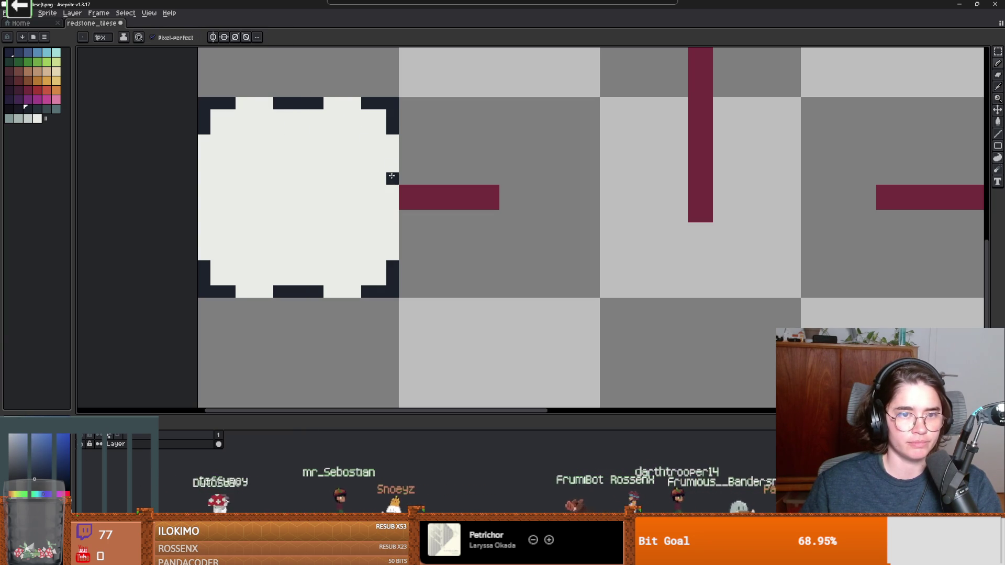
Paint the tile's left edge dark, then minimize Aseprite back to Godot.
scroll(393, 213, "down", 3)
scroll(278, 220, "up", 3)
left_click(275, 187)
left_click_drag(275, 194, 270, 220)
scroll(271, 227, "down", 3)
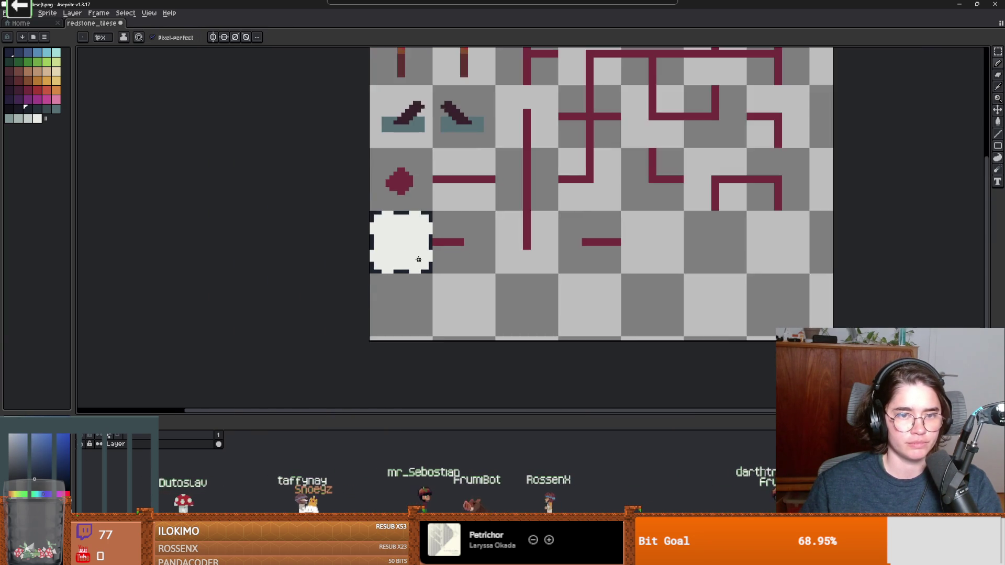
scroll(419, 262, "up", 3)
key("v")
key("b")
left_click(967, 3)
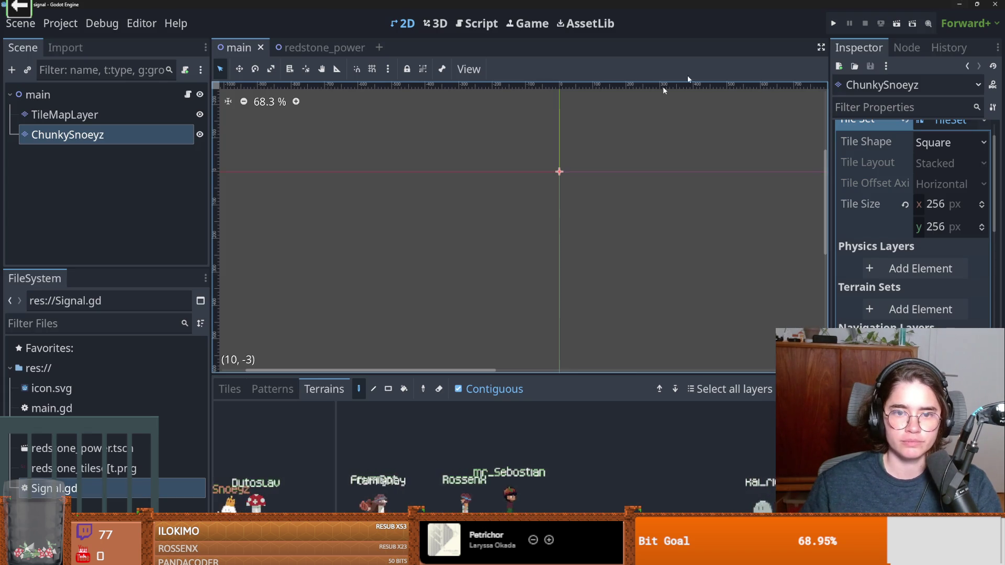
Add a TileMapLayer child node under the main node.
right_click(67, 94)
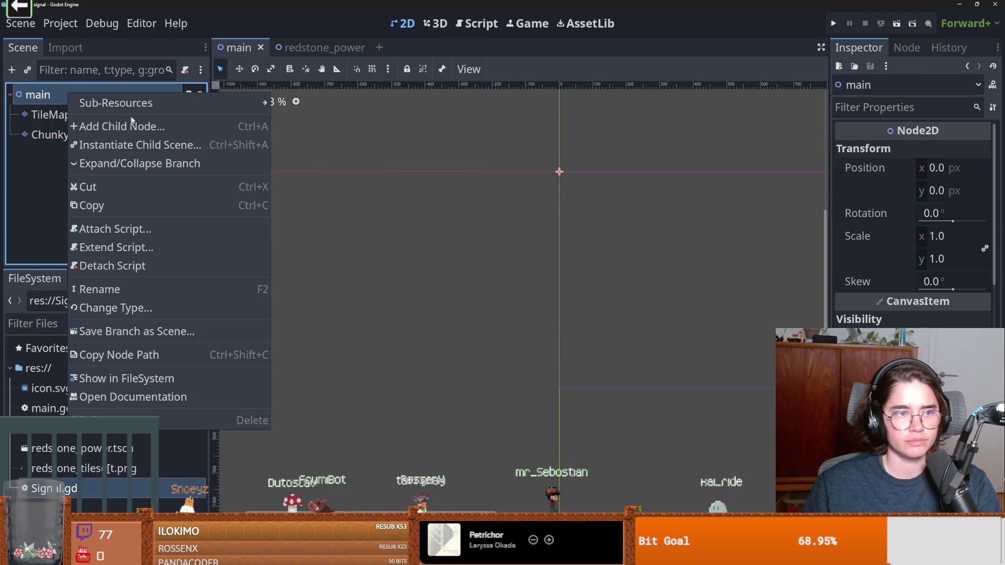
left_click(140, 127)
type("tilem")
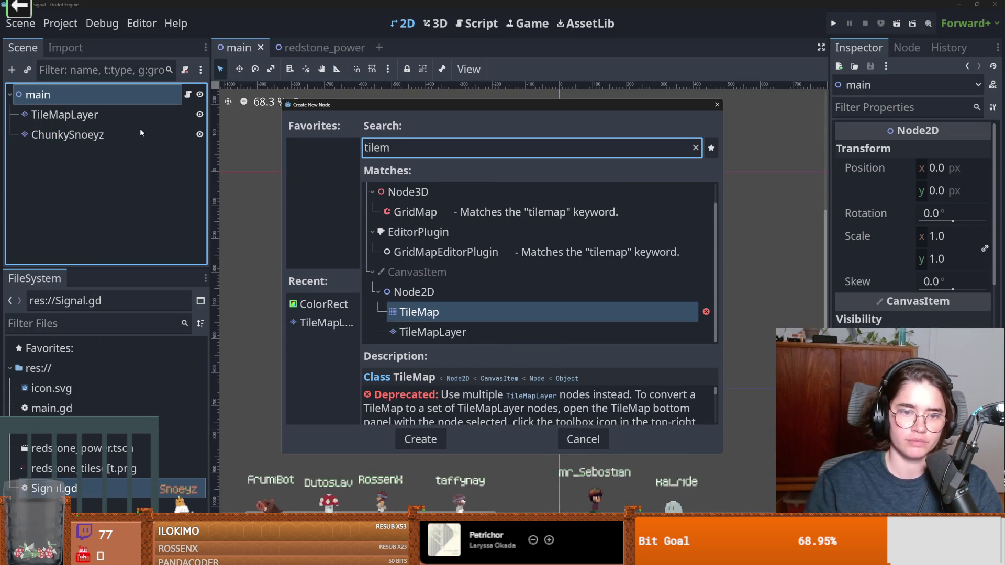
key("Down")
key("Return")
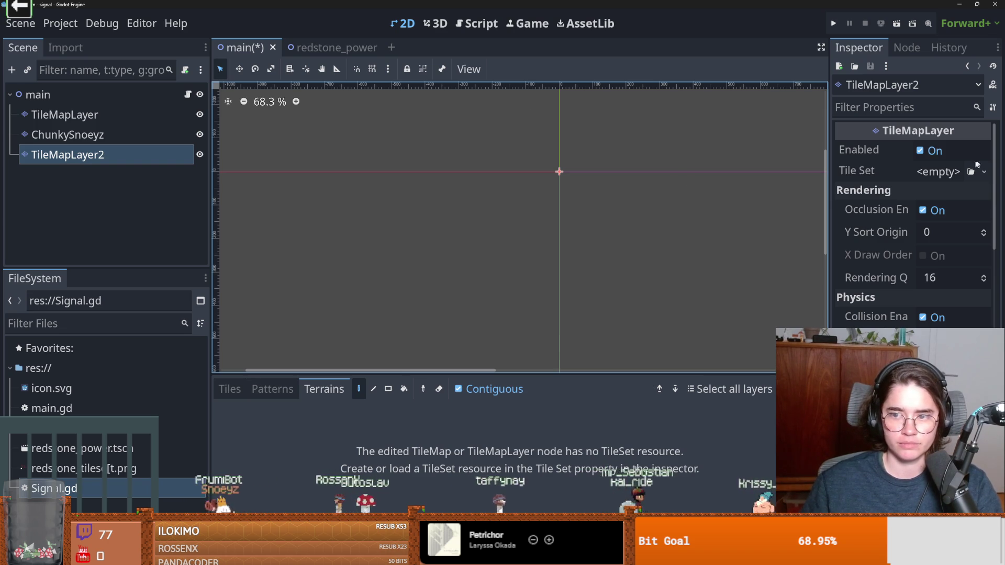
Assign a new TileSet resource to TileMapLayer2's Tile Set property.
left_click(984, 172)
left_click(950, 232)
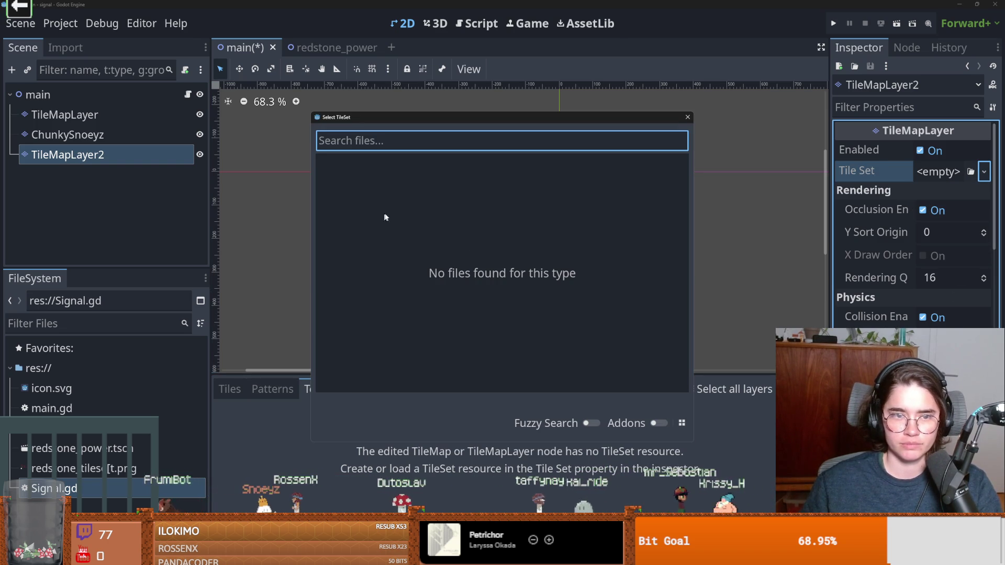
key("Escape")
left_click(984, 170)
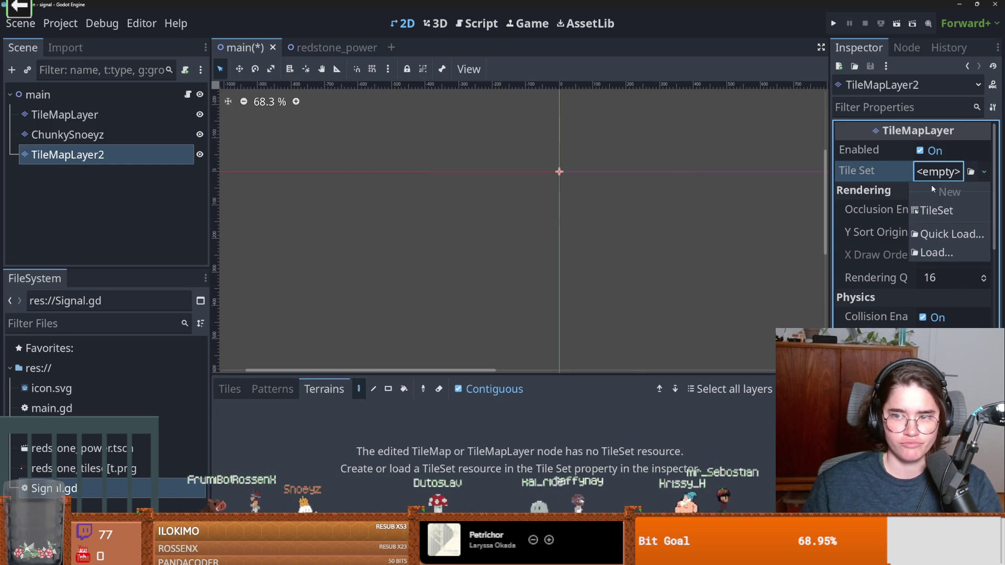
left_click(937, 209)
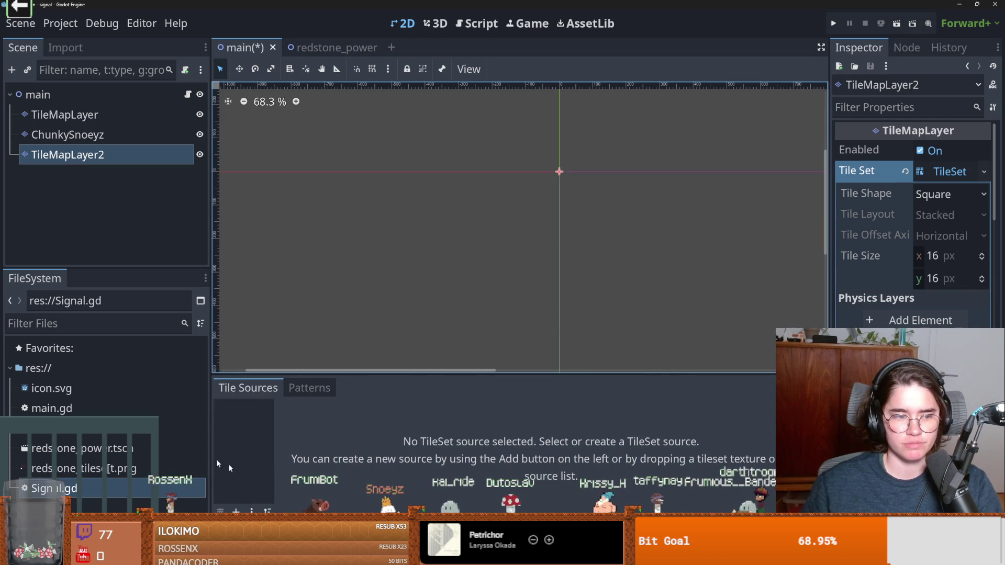
Add redstone_tileset.png as an atlas source and auto-create its tiles.
mouse_move(79, 468)
left_mouse_down()
mouse_move(295, 449)
mouse_move(244, 442)
left_mouse_up()
left_click(444, 301)
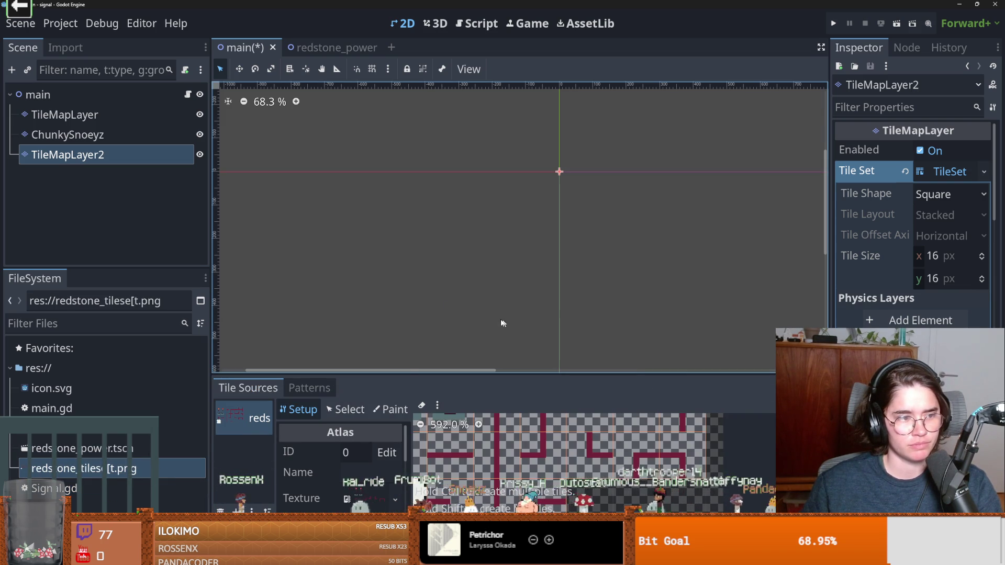
left_click_drag(450, 372, 450, 283)
scroll(486, 444, "down", 2)
Show the redstone tileset tiles in the TileMap panel's Tiles tab for painting.
left_click(648, 222)
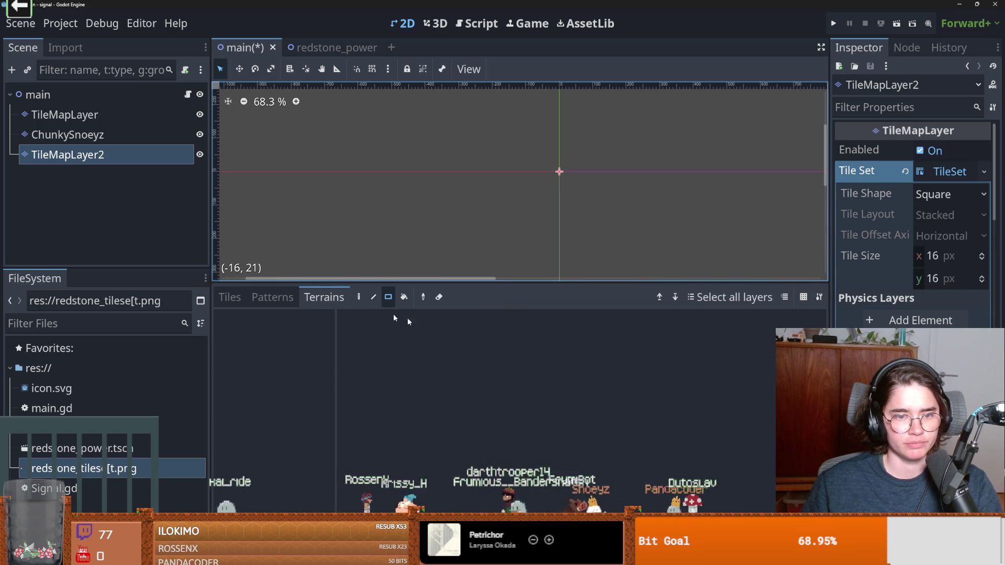
left_click(272, 297)
left_click(229, 297)
scroll(367, 239, "down", 4)
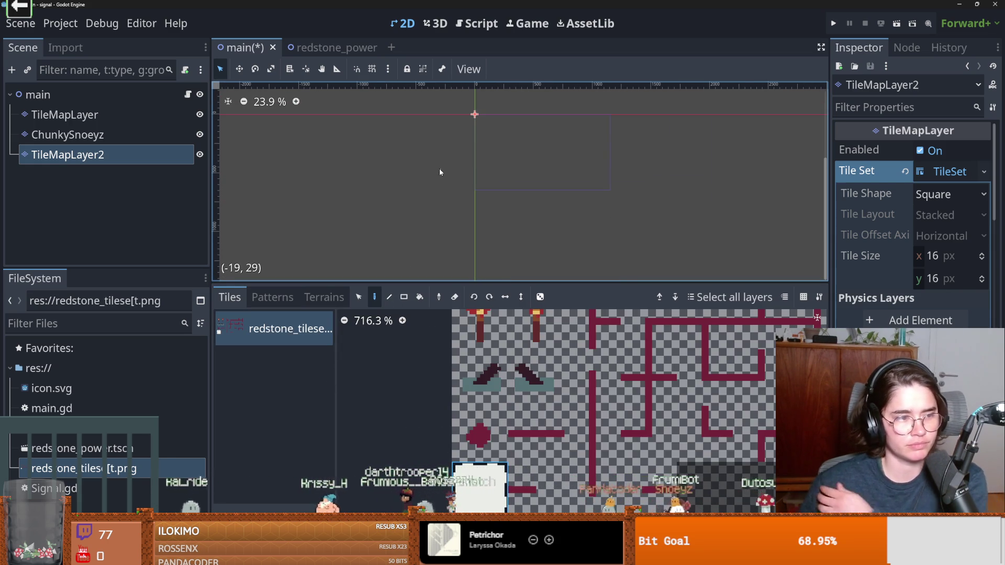
scroll(448, 199, "up", 3)
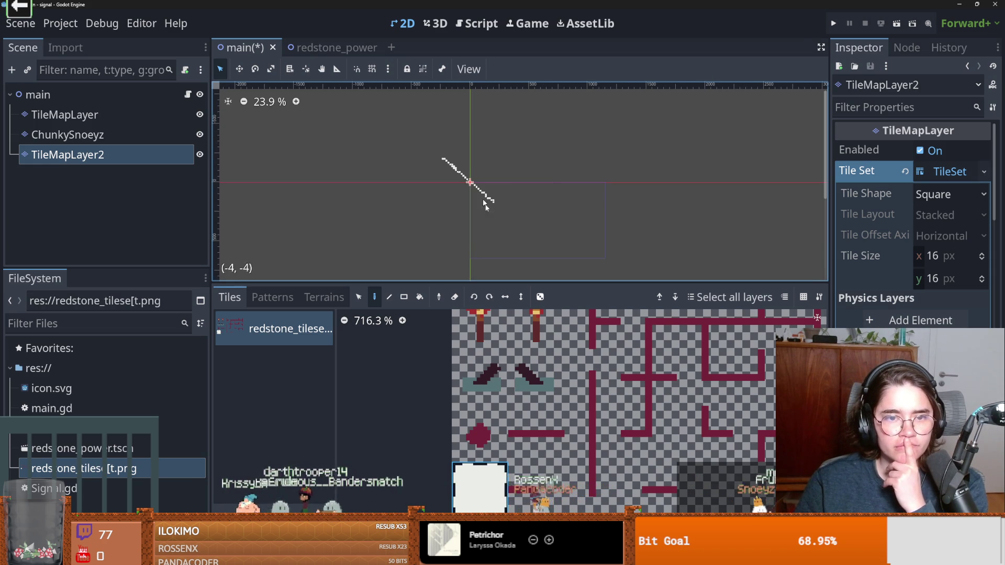
Paint large rectangles of the white tile with the Rect tool (R).
key("r")
left_click_drag(431, 160, 500, 213)
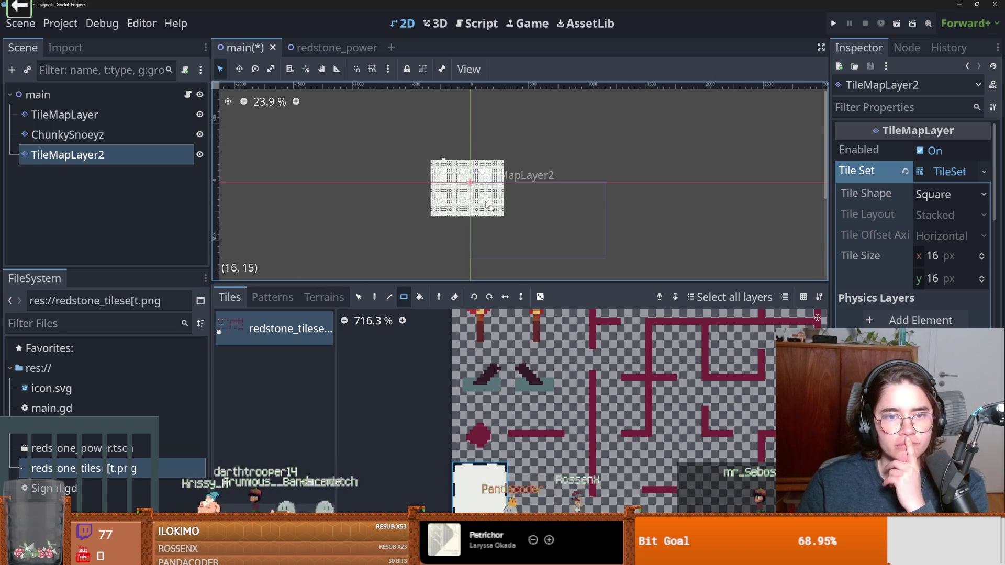
scroll(466, 181, "up", 8)
left_click_drag(393, 95, 362, 95)
scroll(444, 200, "up", 3)
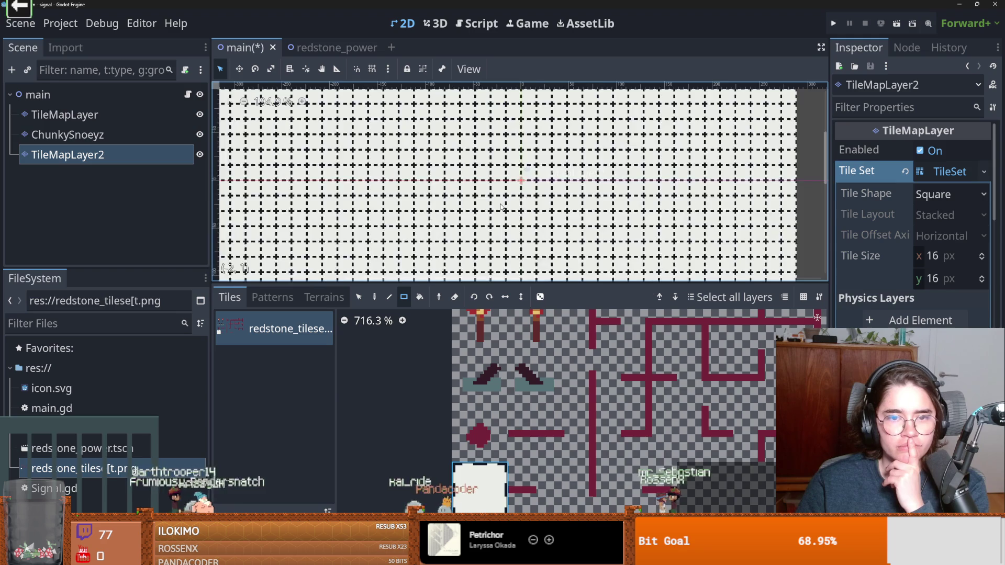
scroll(502, 208, "up", 2)
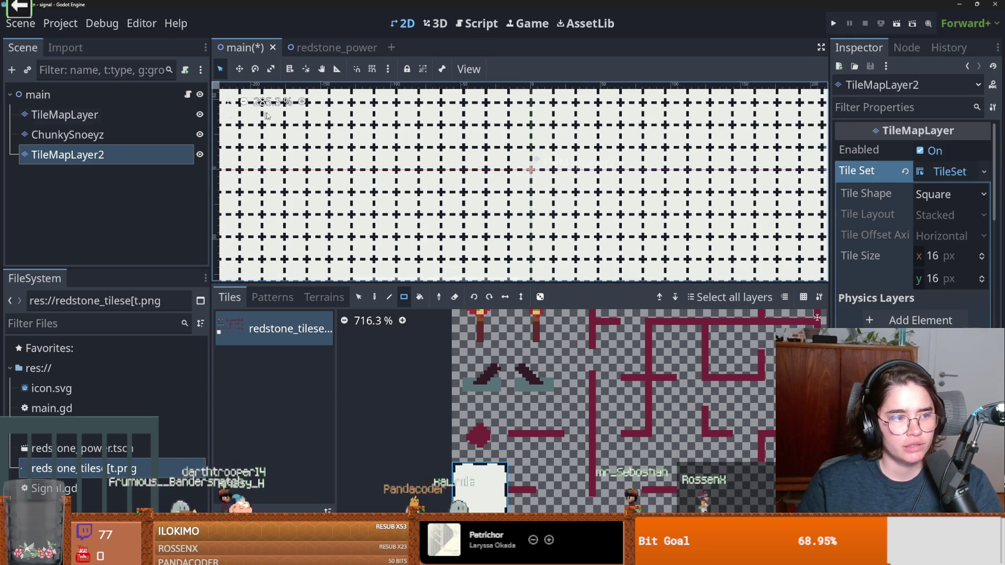
scroll(492, 238, "up", 2)
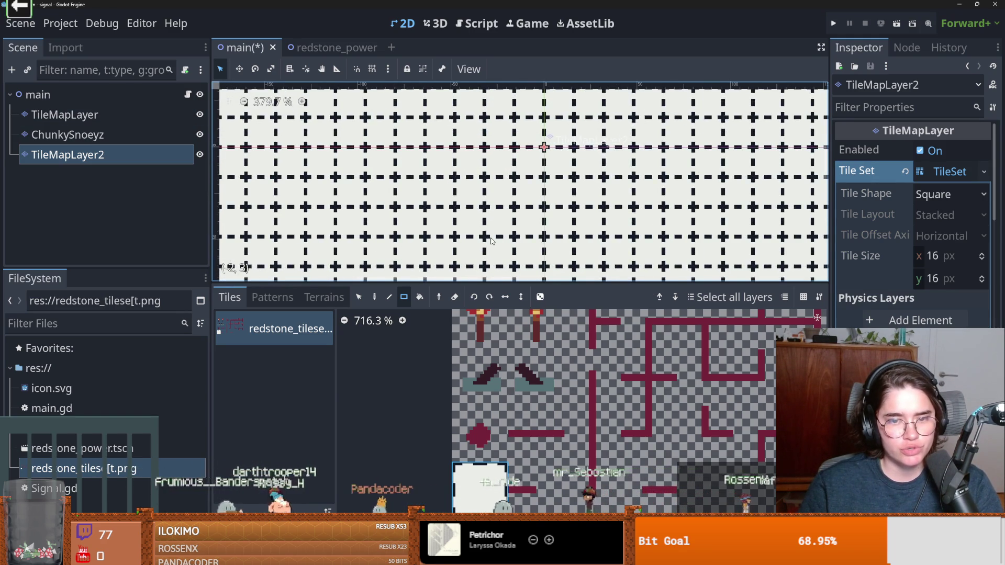
scroll(492, 241, "down", 2)
scroll(491, 241, "up", 3)
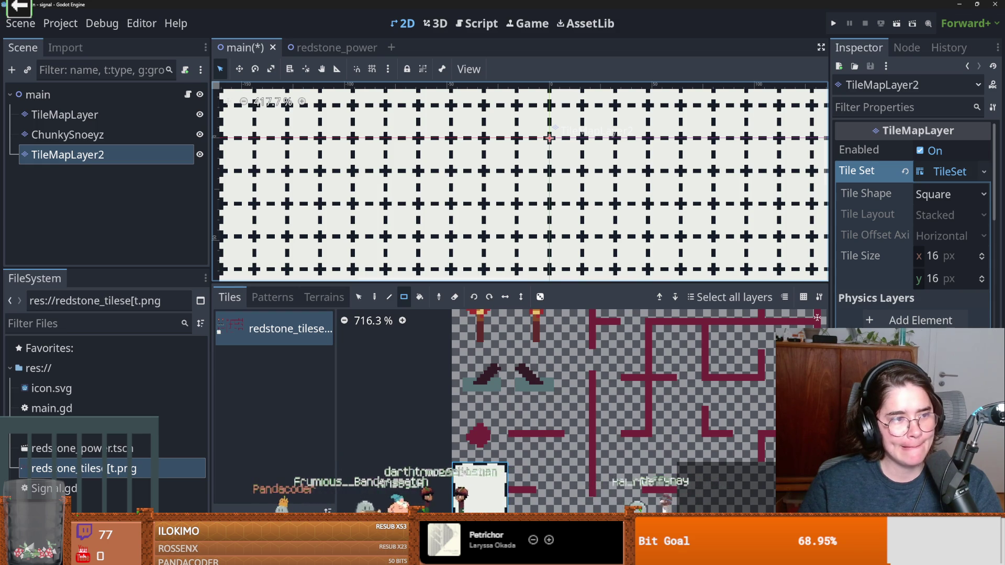
Make the scene view taller and zoom around the painted white area.
left_click_drag(495, 283, 494, 381)
scroll(494, 276, "up", 2)
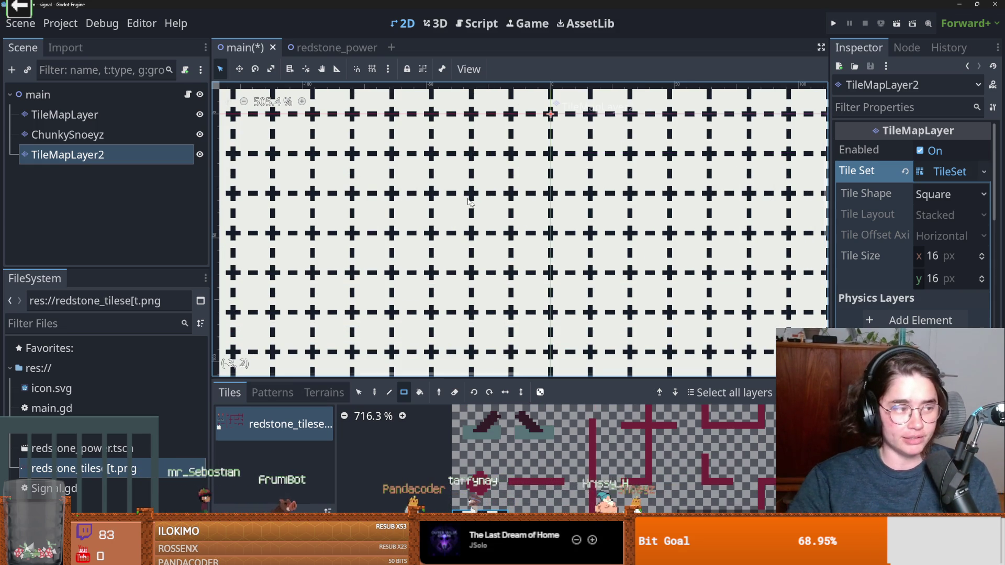
scroll(516, 313, "down", 2)
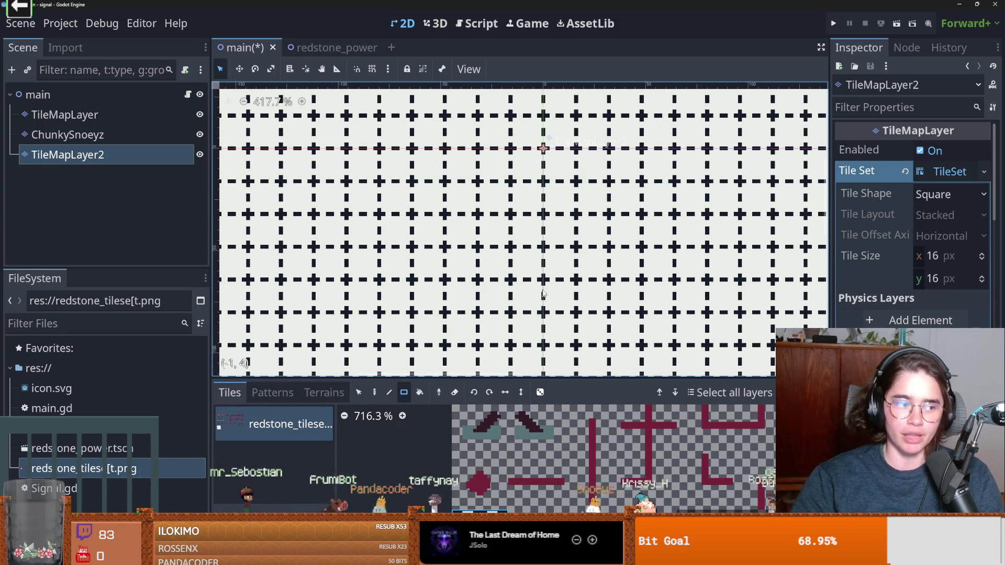
scroll(525, 283, "down", 6)
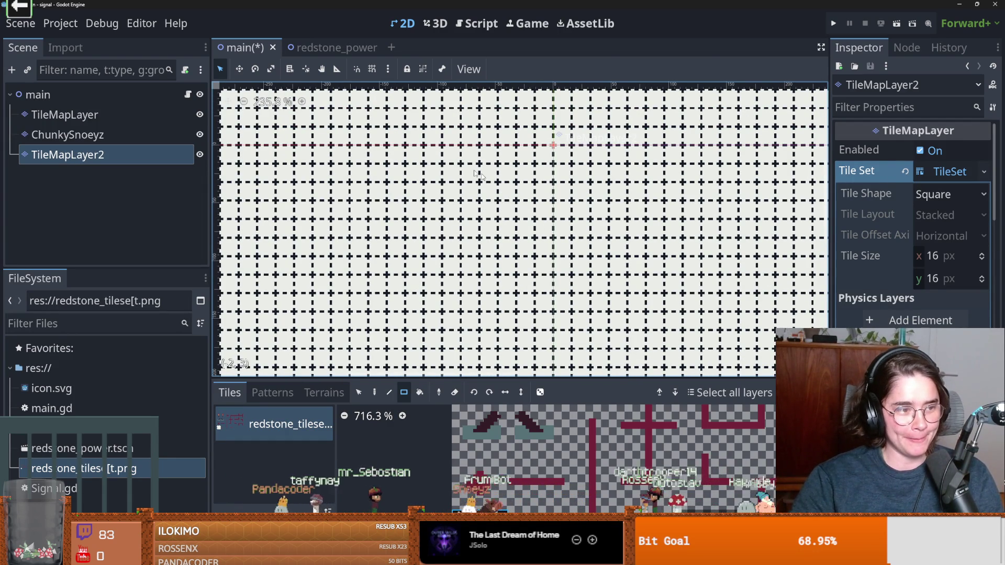
scroll(461, 267, "up", 4)
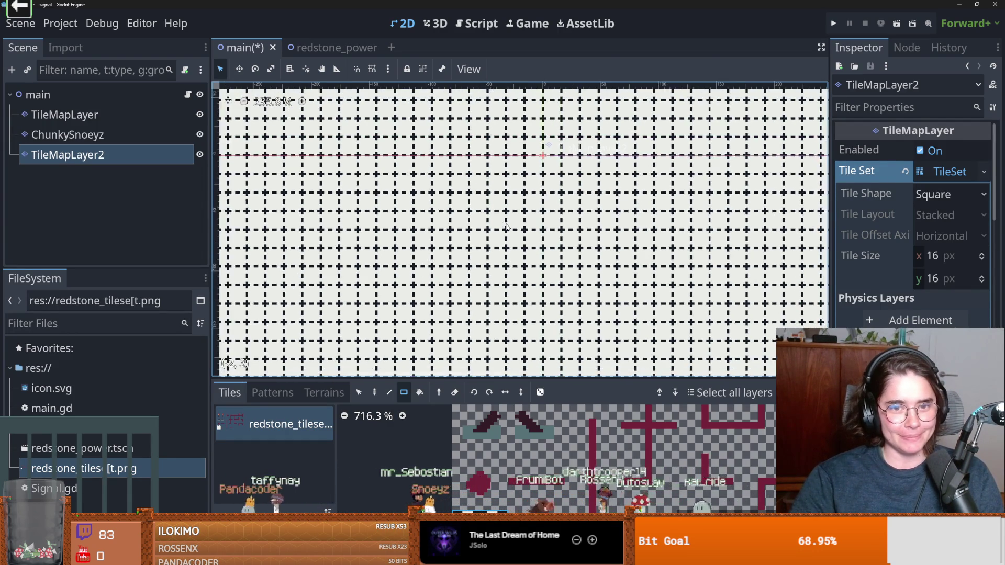
scroll(456, 266, "up", 2)
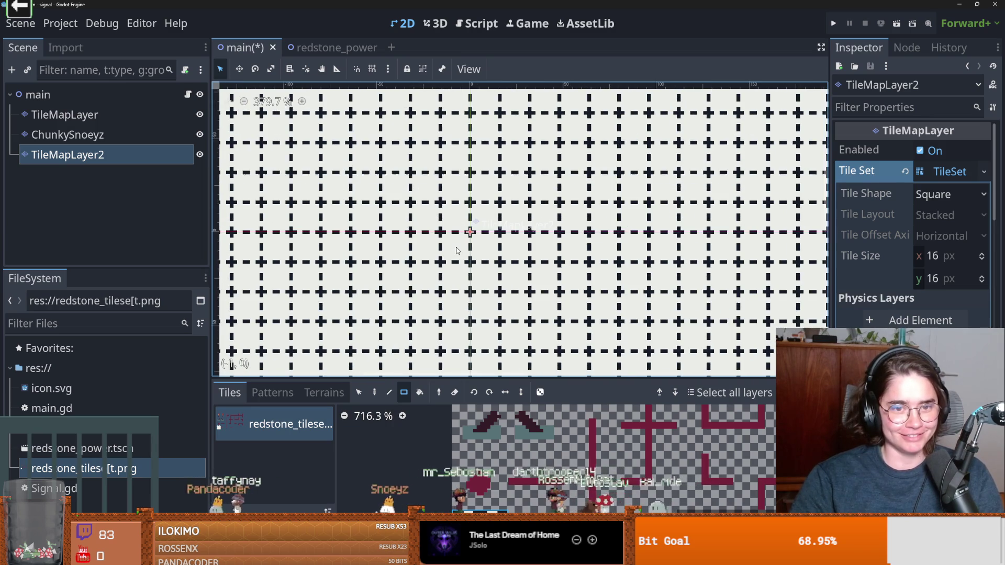
scroll(437, 266, "up", 1)
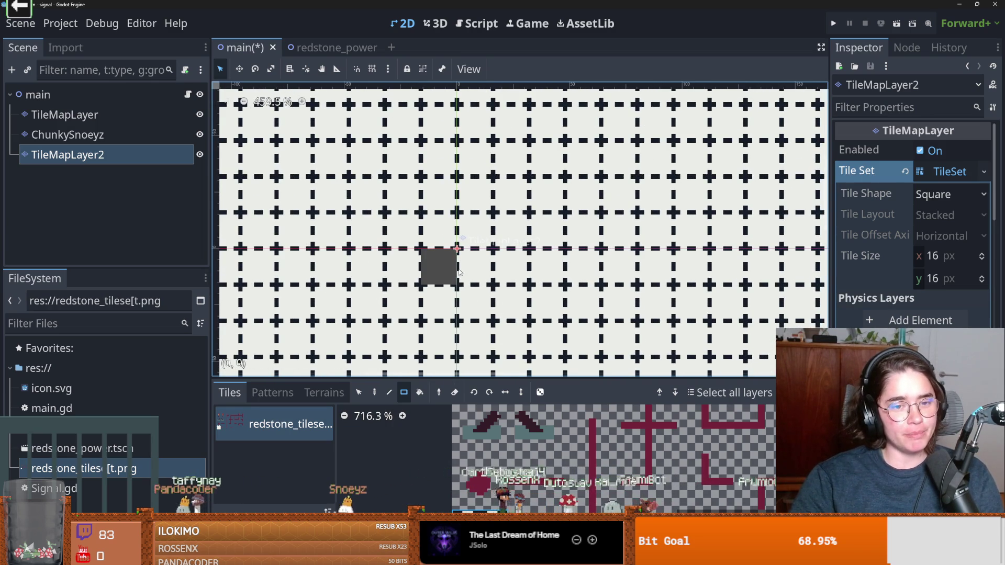
Cancel the Add Node dialog and zoom around the painted tilemap.
key("ctrl+a")
key("Escape")
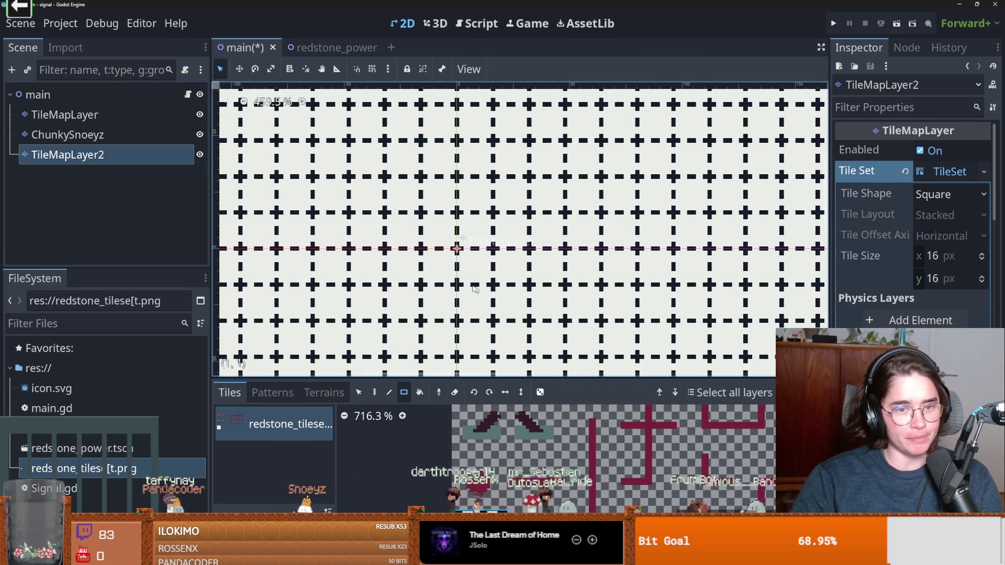
scroll(451, 268, "up", 2)
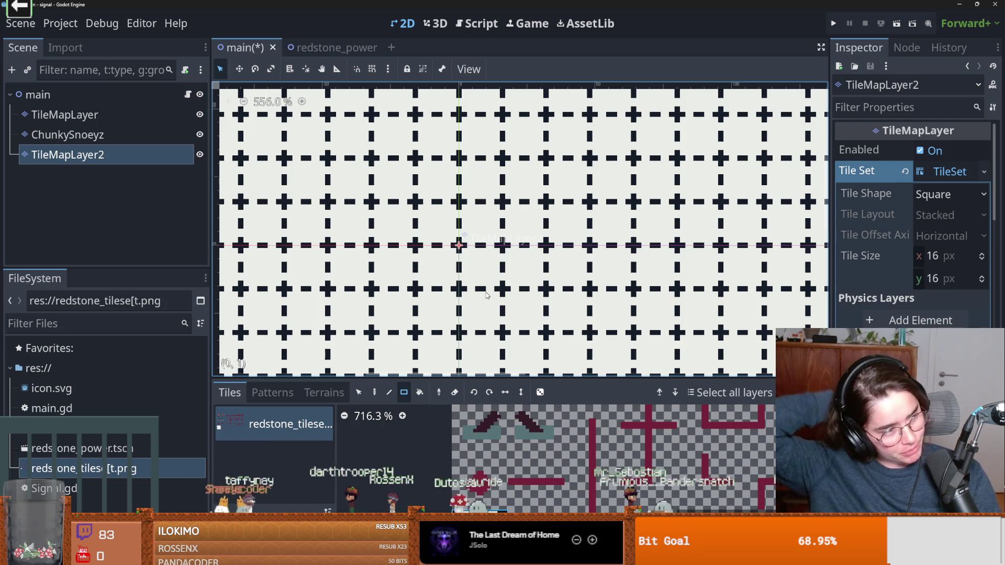
scroll(487, 295, "down", 1)
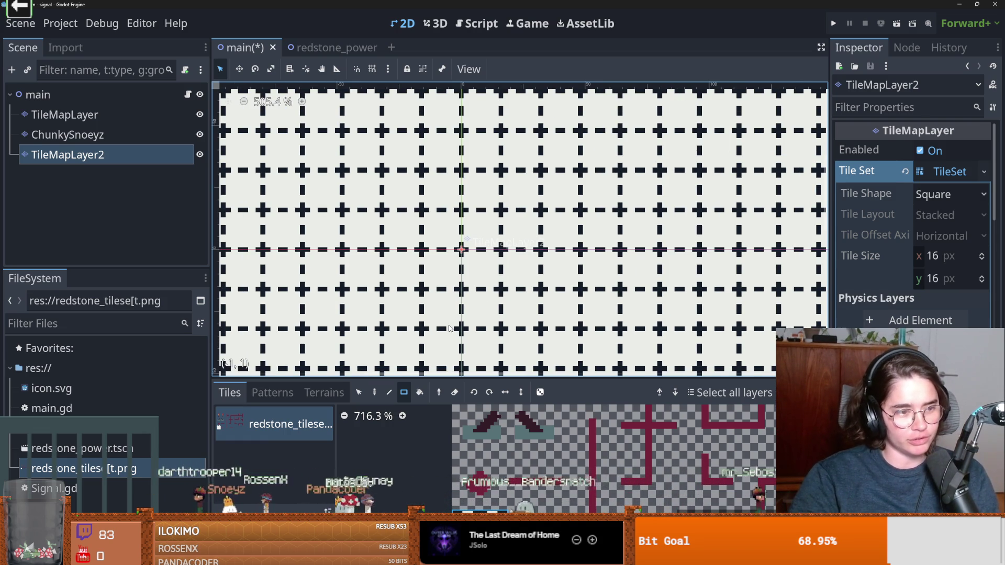
scroll(450, 328, "down", 6)
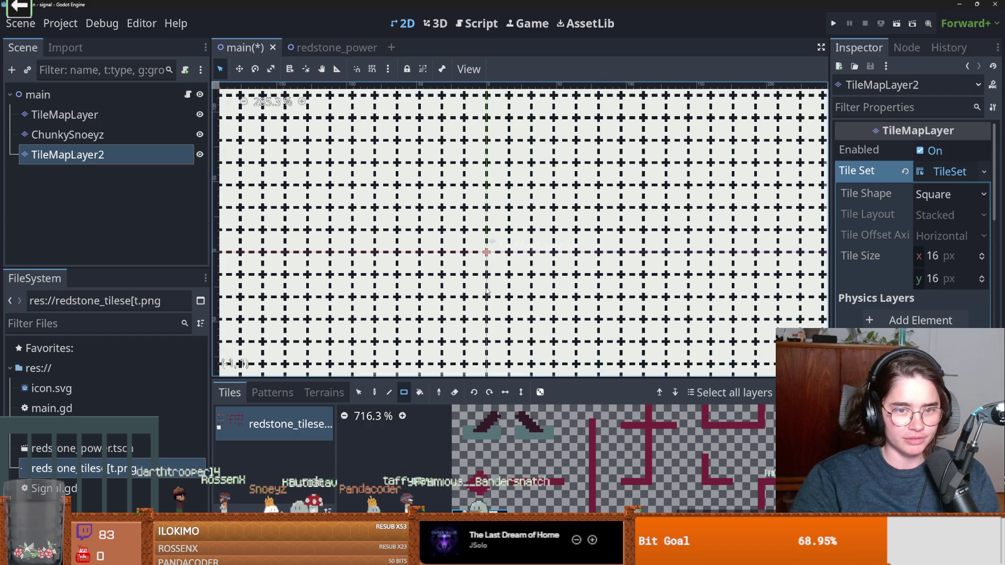
Save the main scene with Ctrl+S and switch to the redstone_power scene.
key("ctrl+s")
scroll(492, 269, "down", 3)
scroll(492, 269, "left", 3)
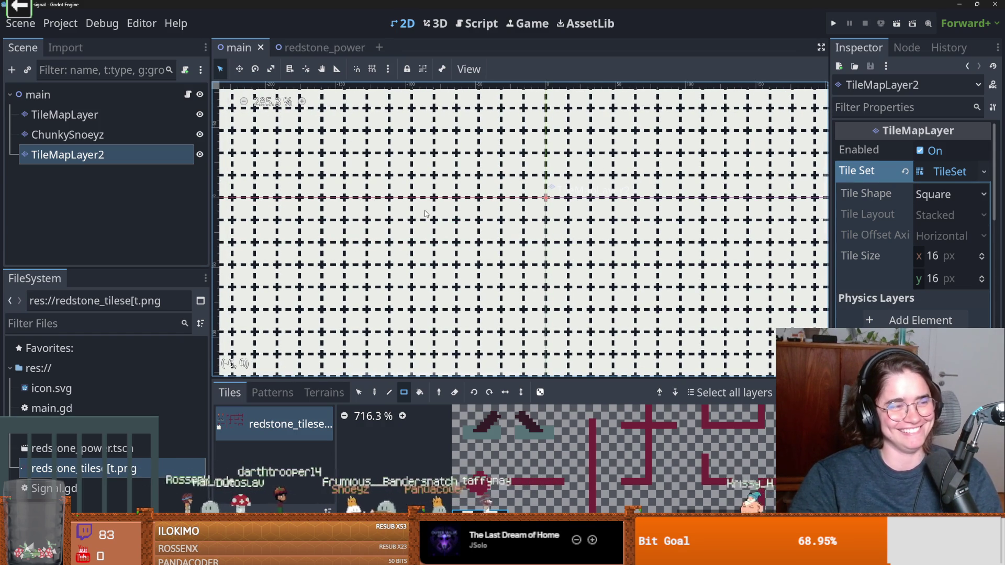
left_click(319, 48)
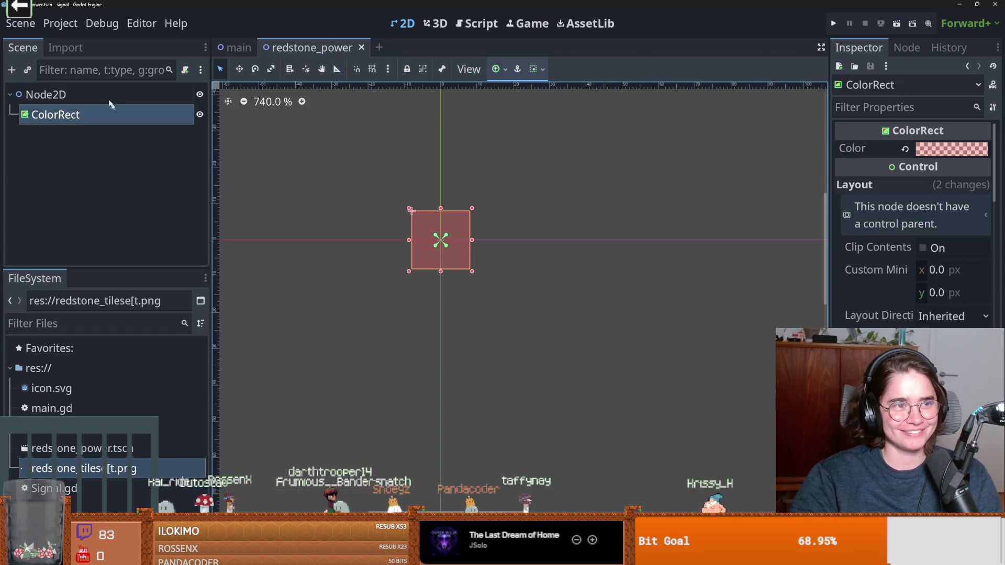
Return to the main scene and open main.gd from the main node's script icon.
left_click(249, 47)
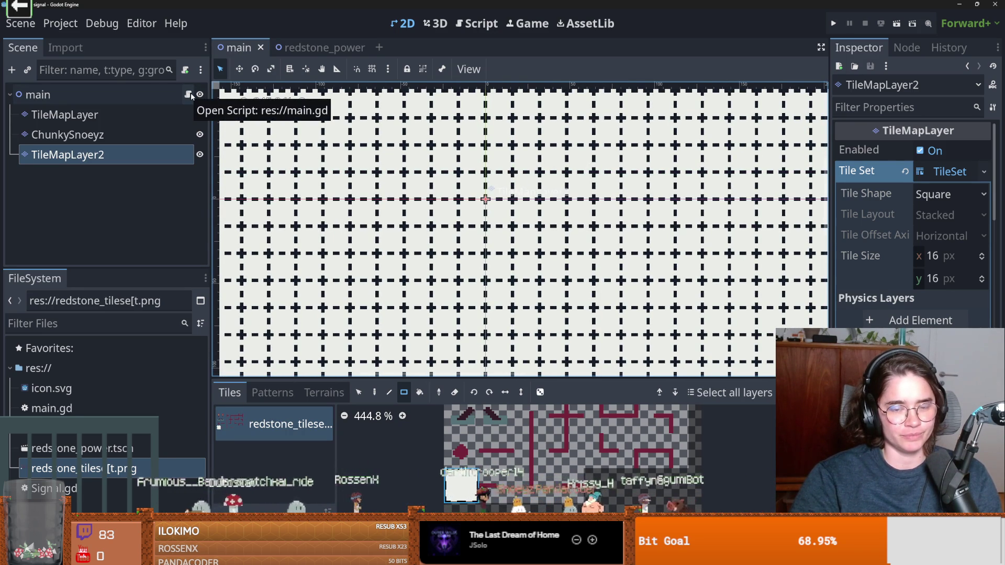
scroll(524, 246, "up", 2)
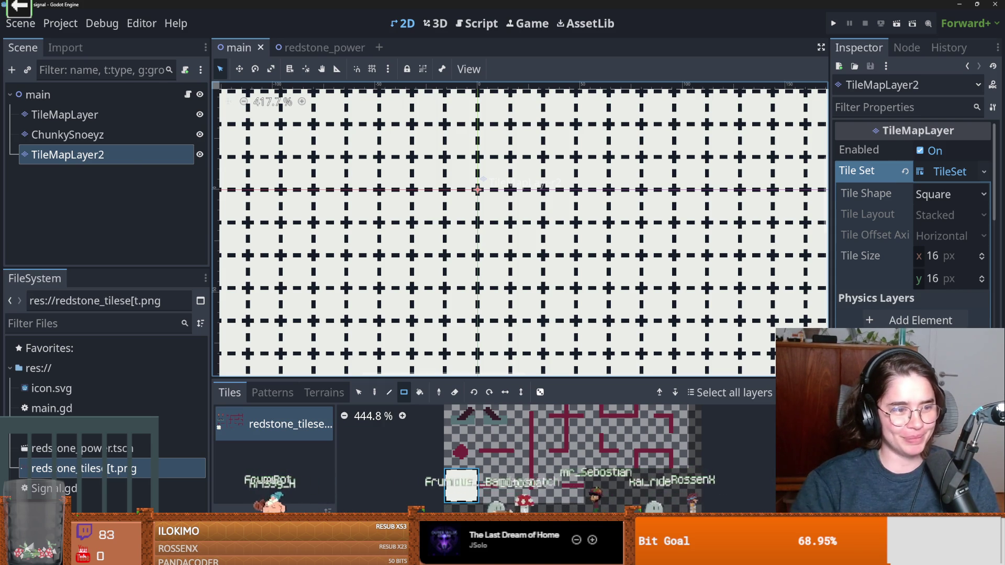
scroll(562, 305, "up", 2)
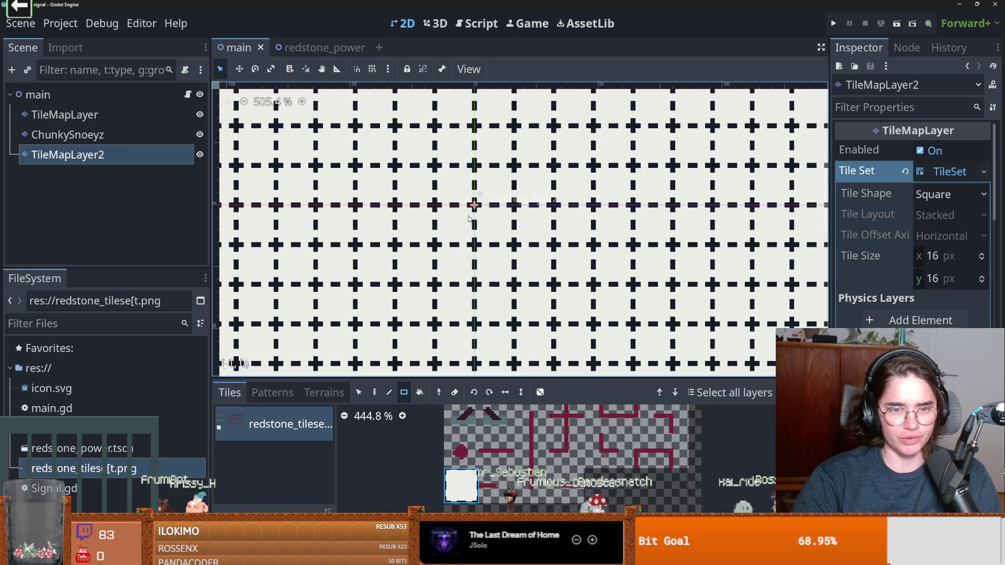
left_click(188, 95)
Insert a blank line above on_redstone_added, save main.gd, and open Project Settings' Input Map.
key("ctrl+shift+Return")
key("ctrl+s")
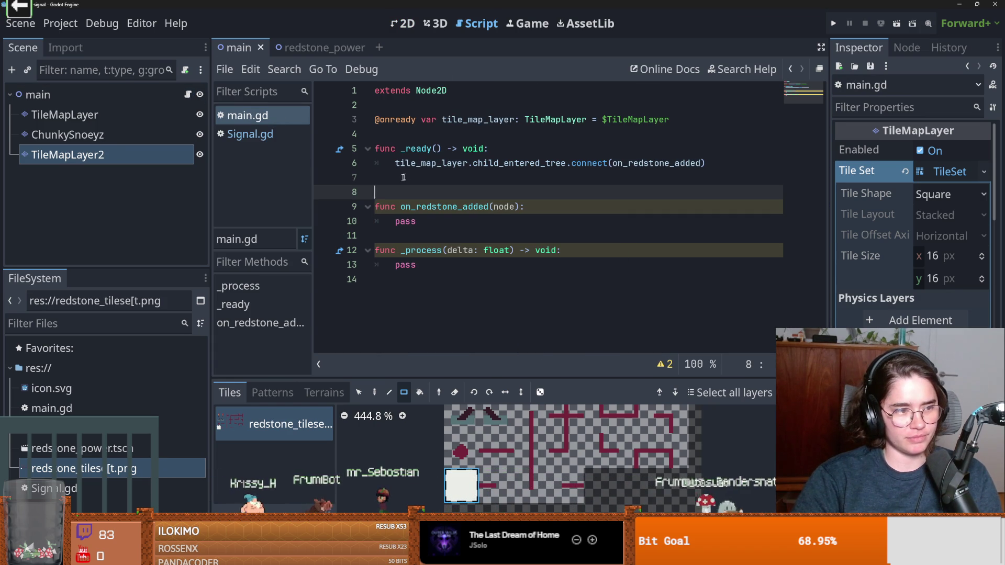
left_click(56, 25)
left_click(78, 42)
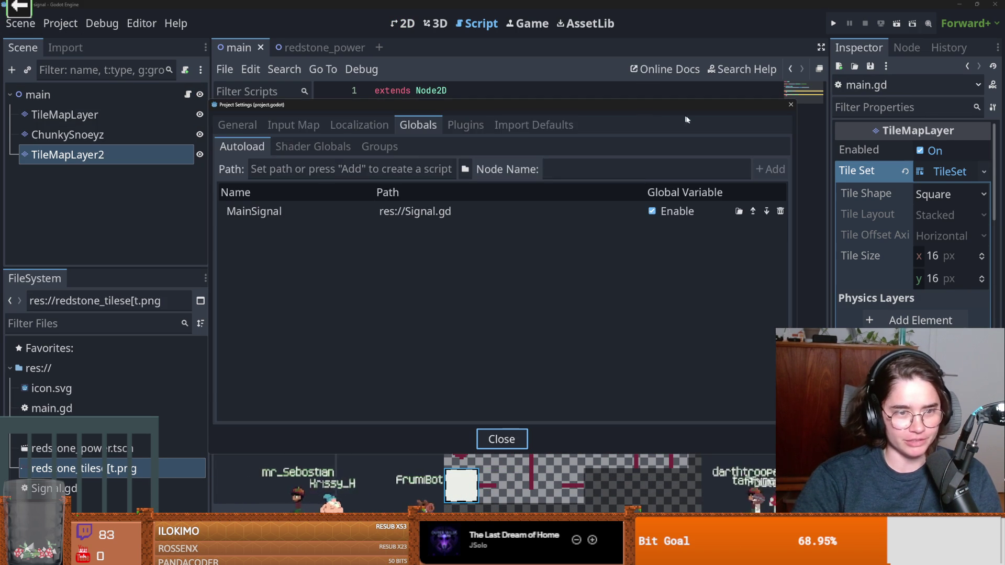
left_click(237, 125)
left_click(315, 128)
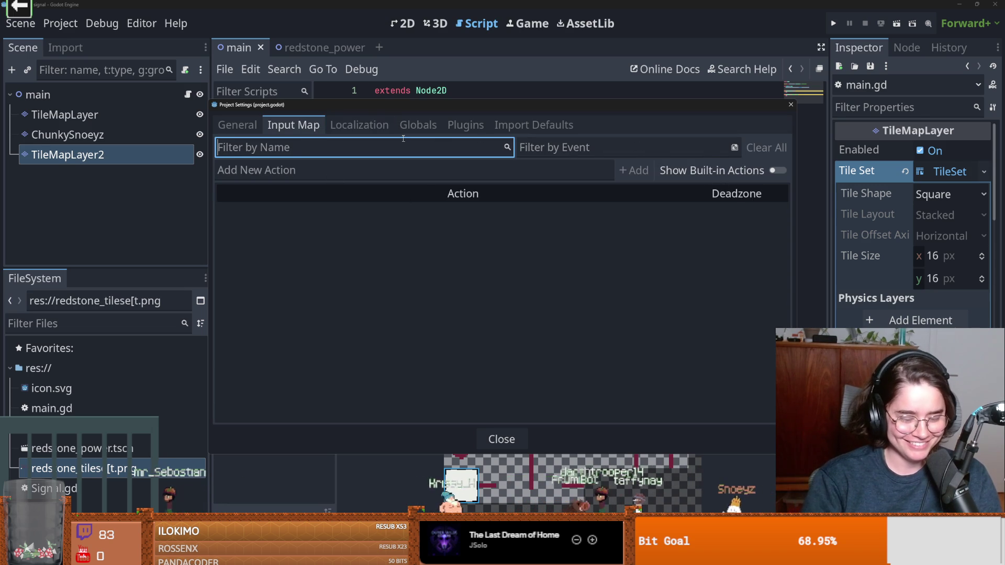
Add a new input action named 'click'.
type("click")
key("ctrl+a")
key("BackSpace")
left_click(293, 170)
type("click")
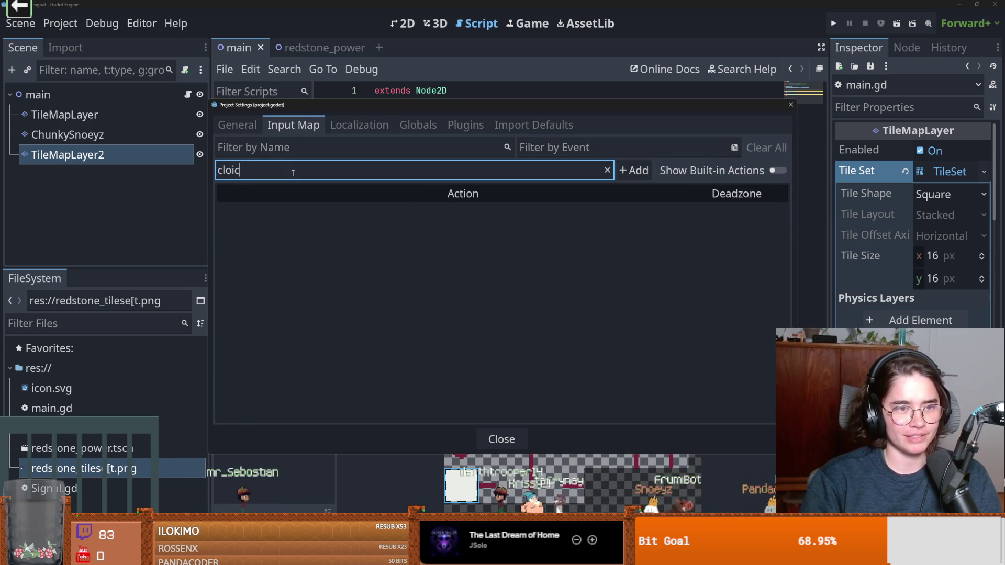
key("Return")
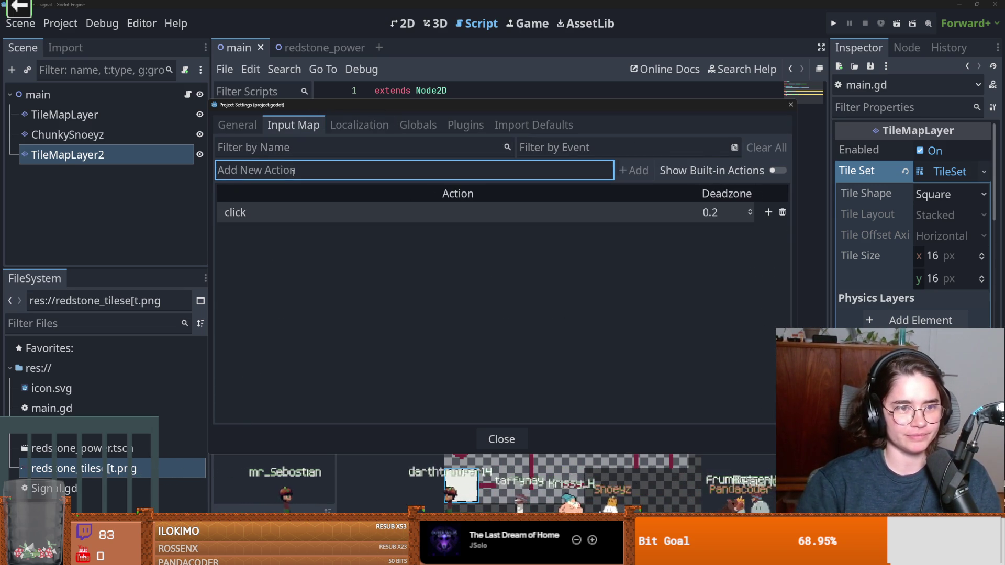
Bind Left Mouse Button to the 'click' action and close Project Settings.
left_click(769, 213)
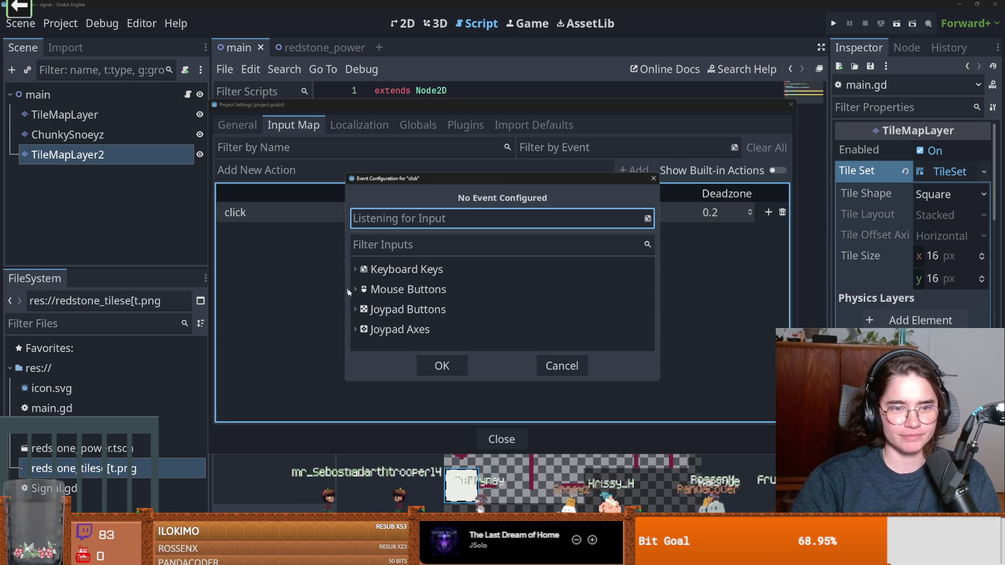
left_click(390, 289)
scroll(403, 312, "down", 1)
left_click(409, 307)
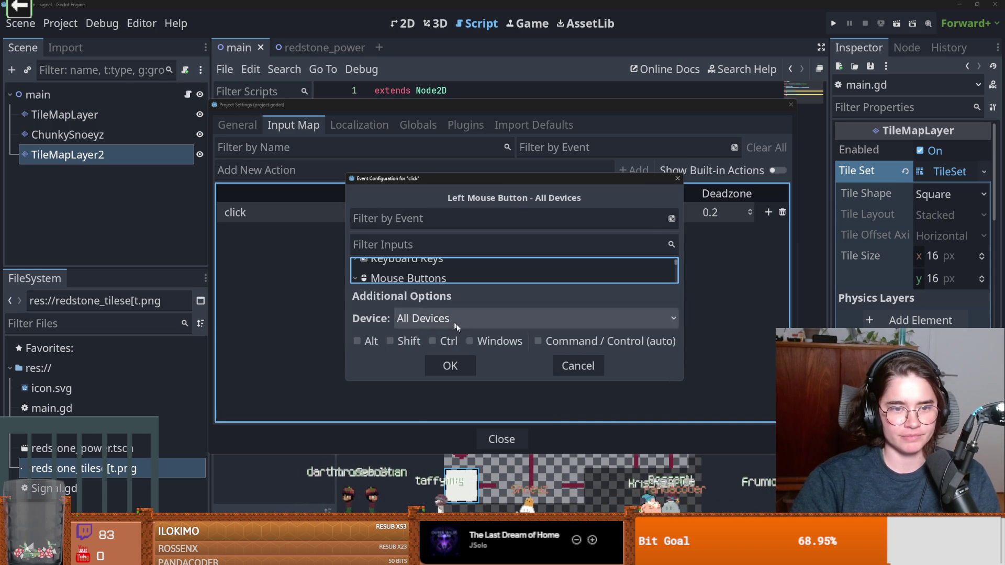
left_click(451, 365)
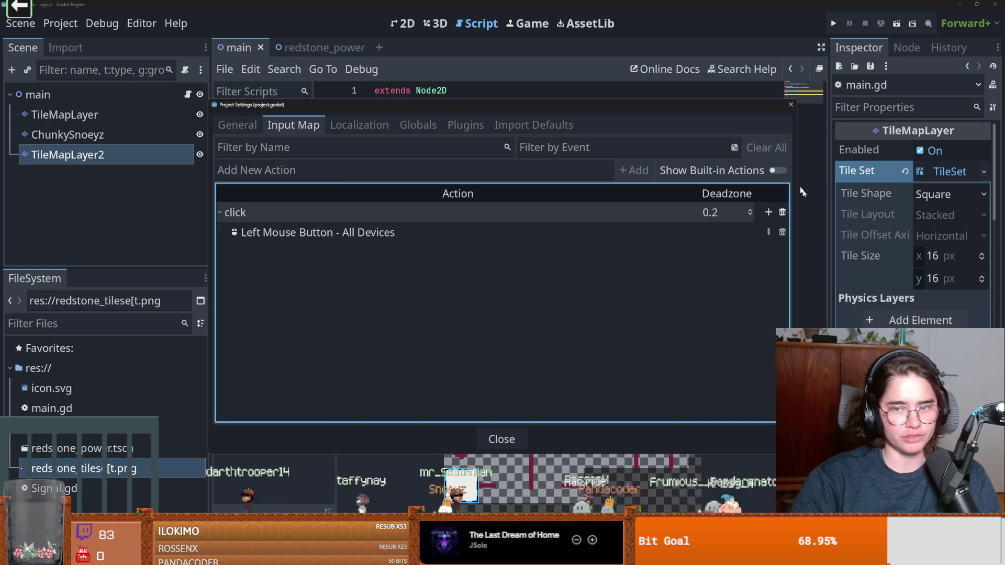
left_click(791, 104)
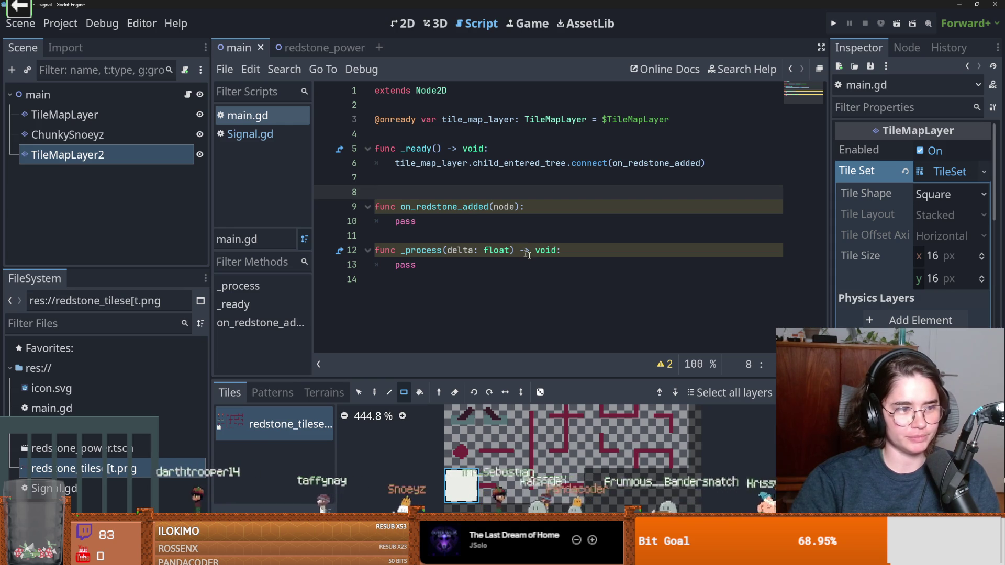
Add an _input(event: InputEvent) function below _process via autocompletion.
double_click(431, 222)
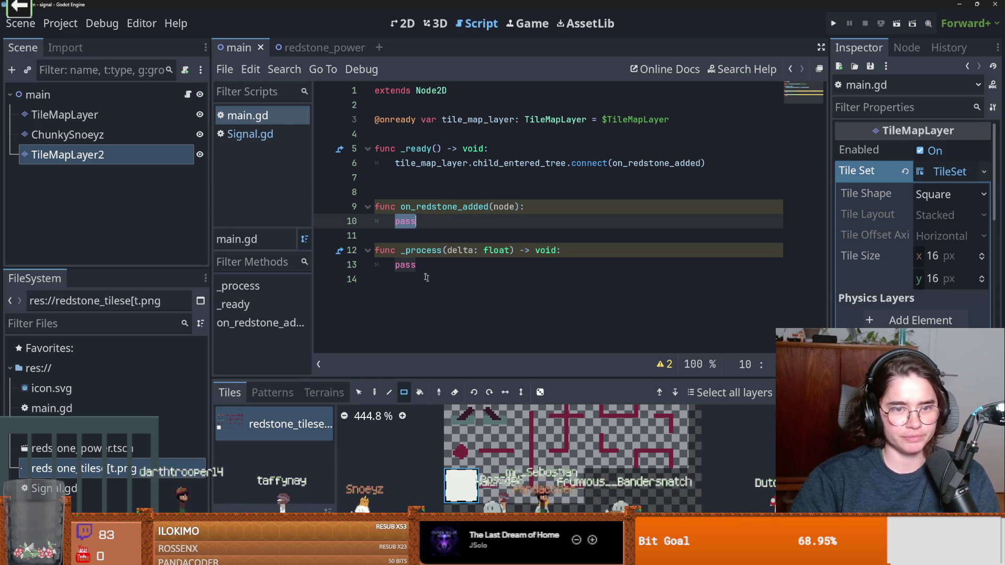
double_click(477, 265)
left_click_drag(408, 265, 414, 279)
key("Return")
type("func _")
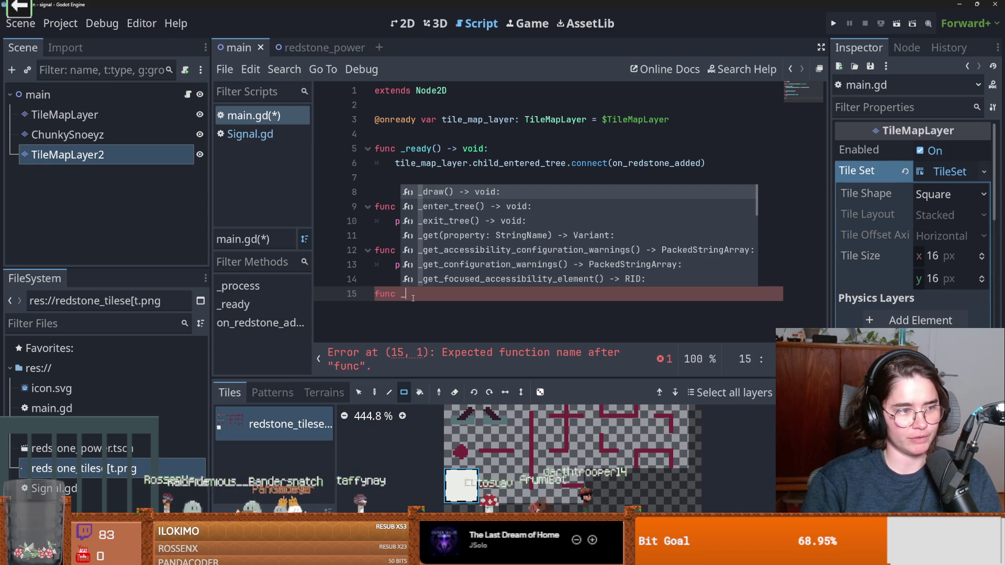
type("inp")
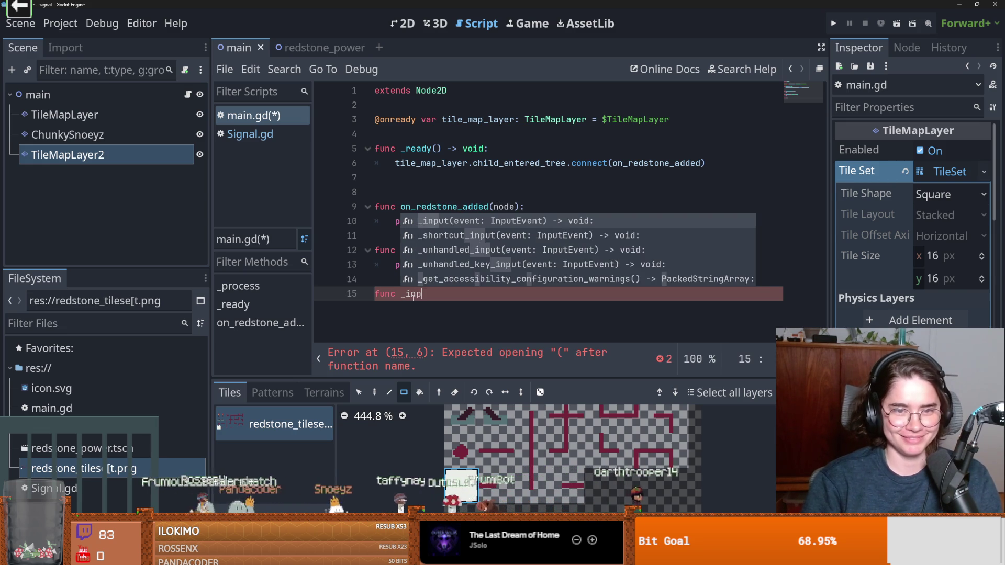
key("Return")
key("Return")
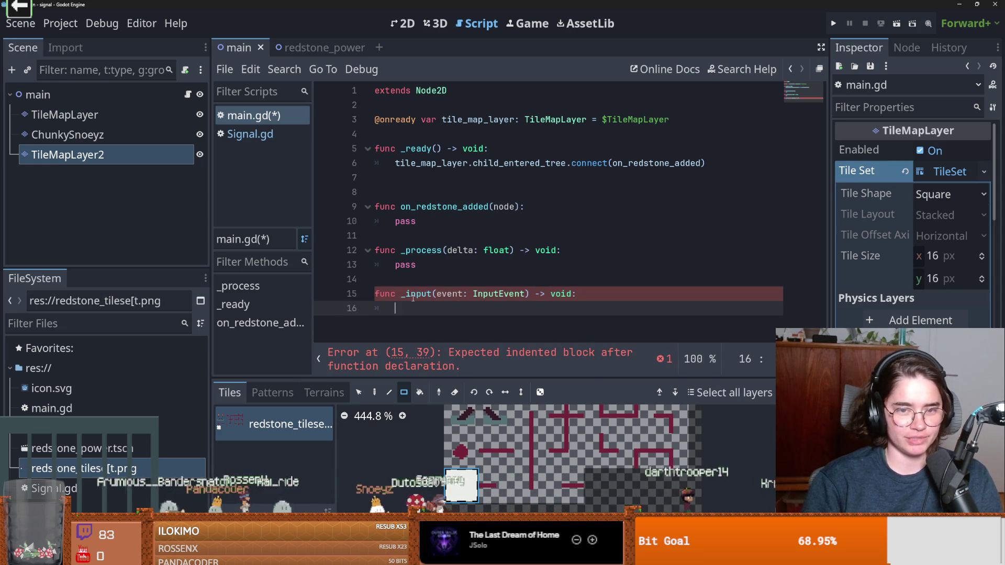
Write if Input.is_action_just_pressed("click"): with a pass body, then save.
type("If ")
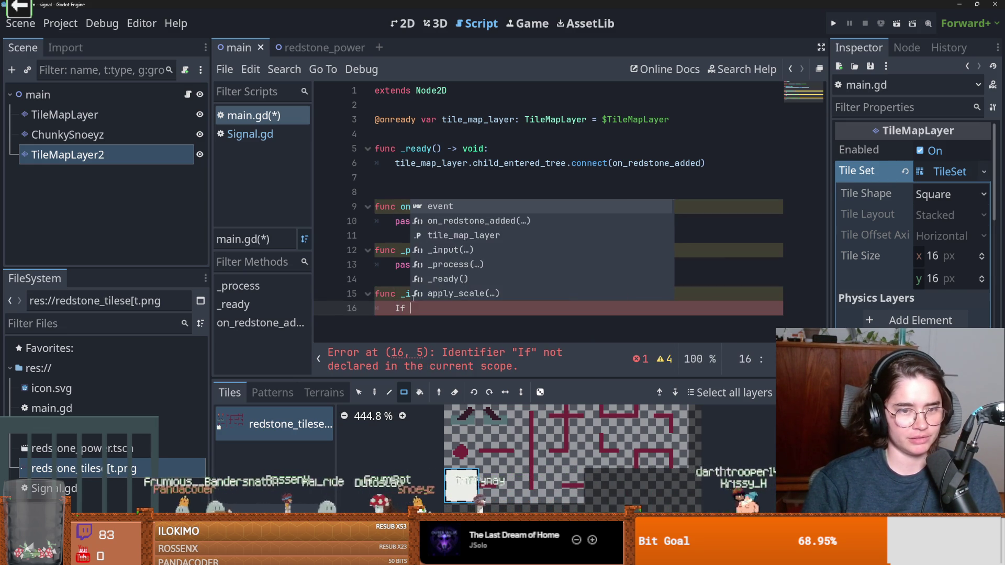
type("Input.")
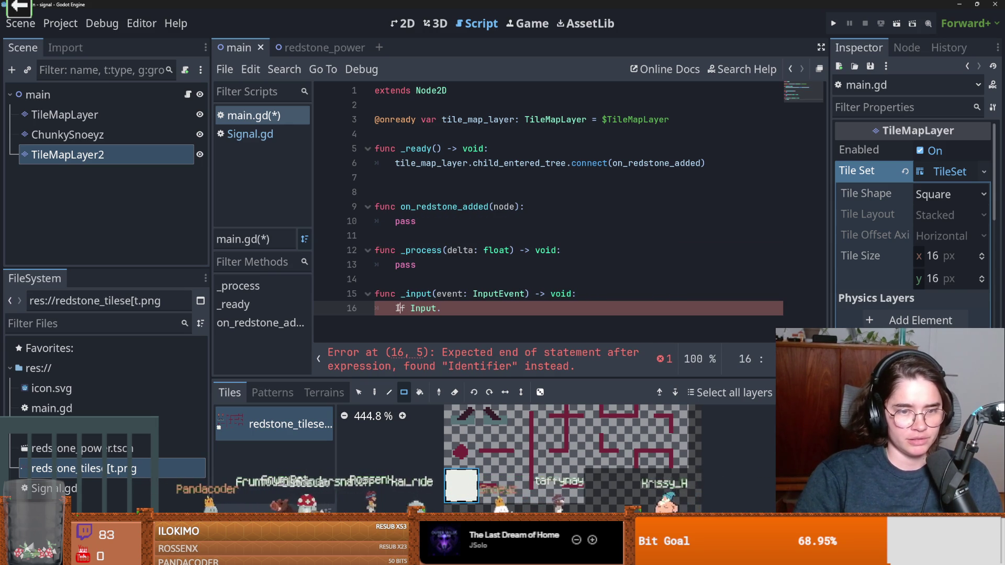
double_click(399, 309)
type("if")
left_click(446, 308)
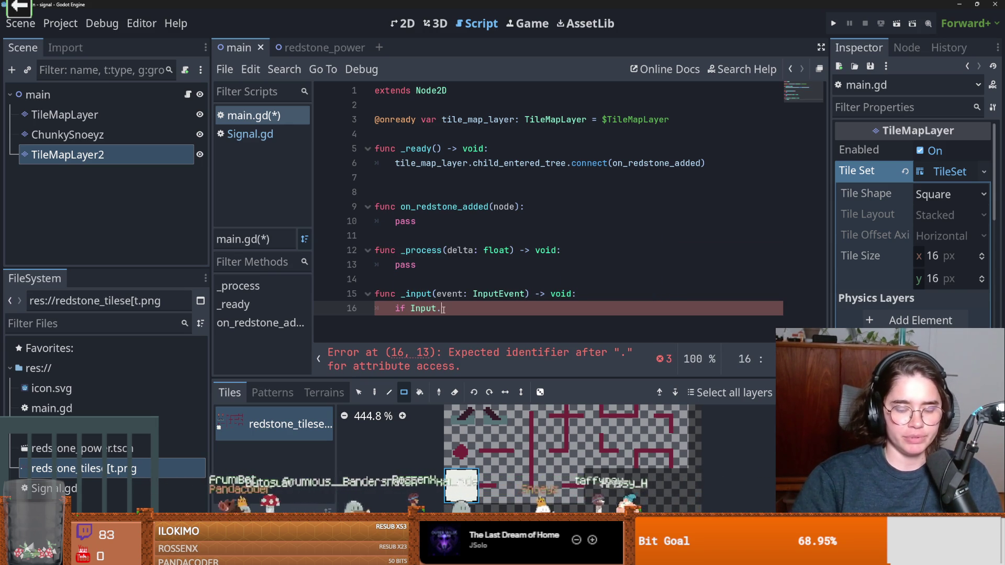
type("is_")
key("Return")
type("\"")
key("Return")
type(":")
key("Return")
type("pa")
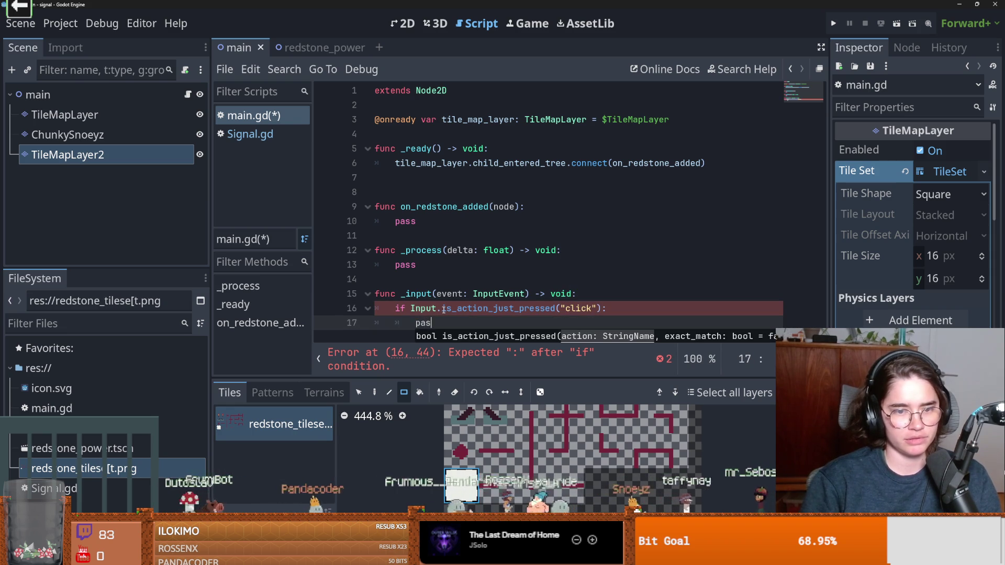
type("ss")
key("ctrl+s")
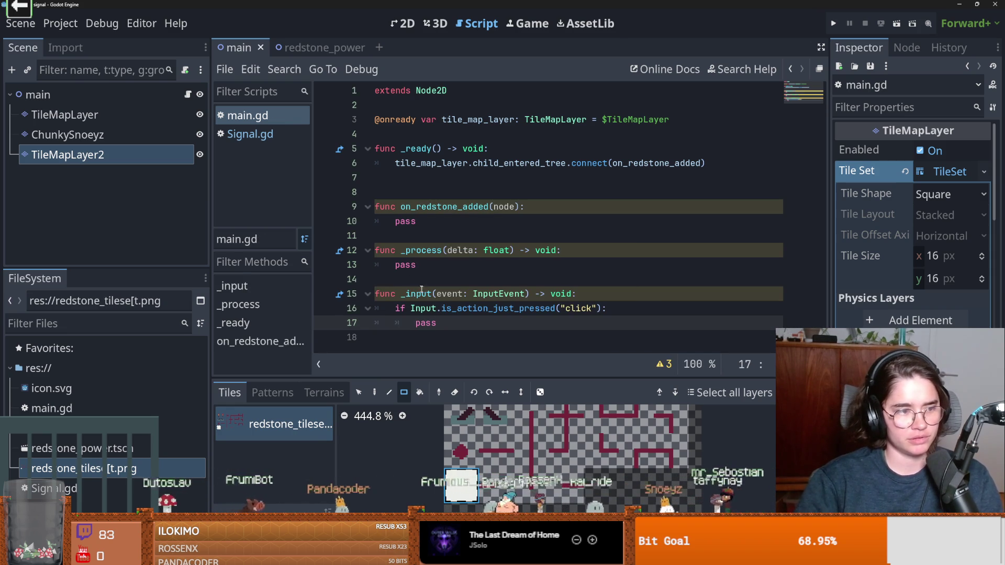
Delete the extra blank line above func on_redstone_added.
double_click(426, 323)
left_click(470, 327)
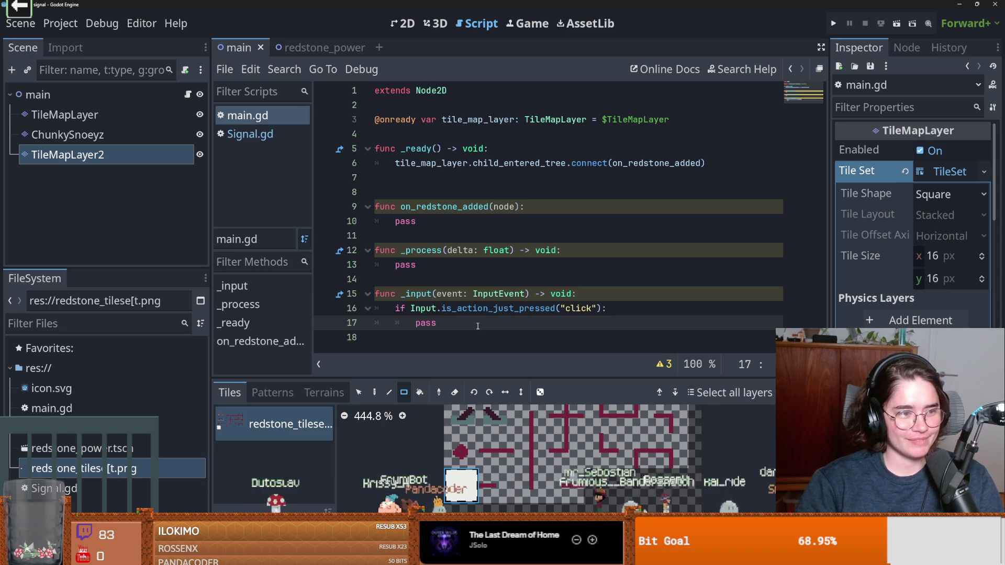
left_click(417, 334)
double_click(426, 323)
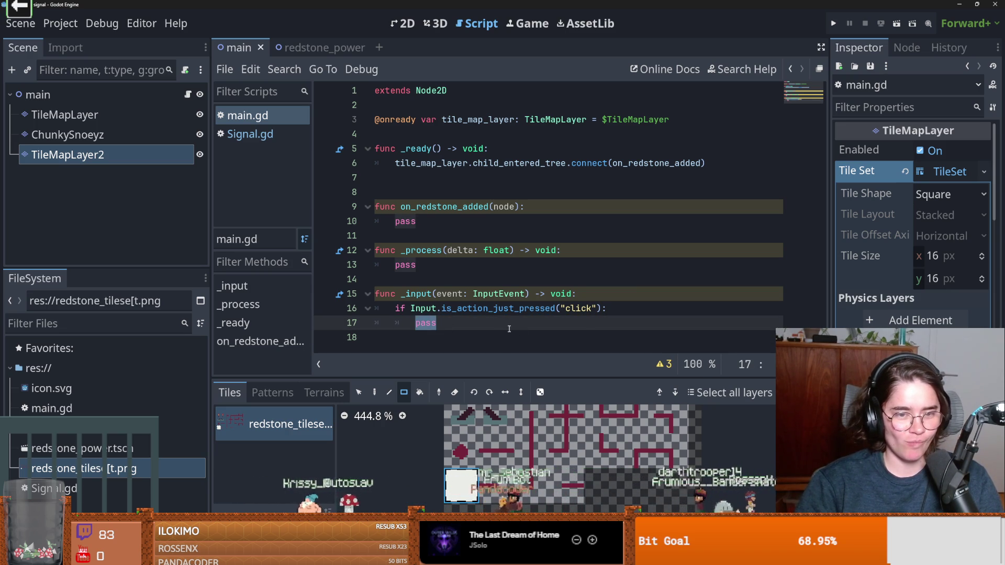
left_click(398, 177)
key("BackSpace")
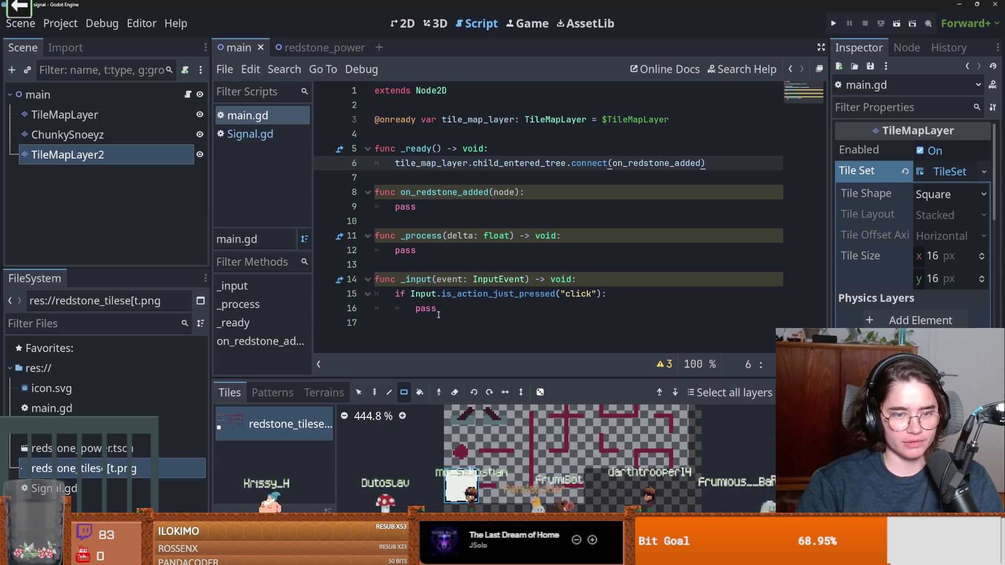
Review the pass body and Input call in the _input click check.
double_click(427, 309)
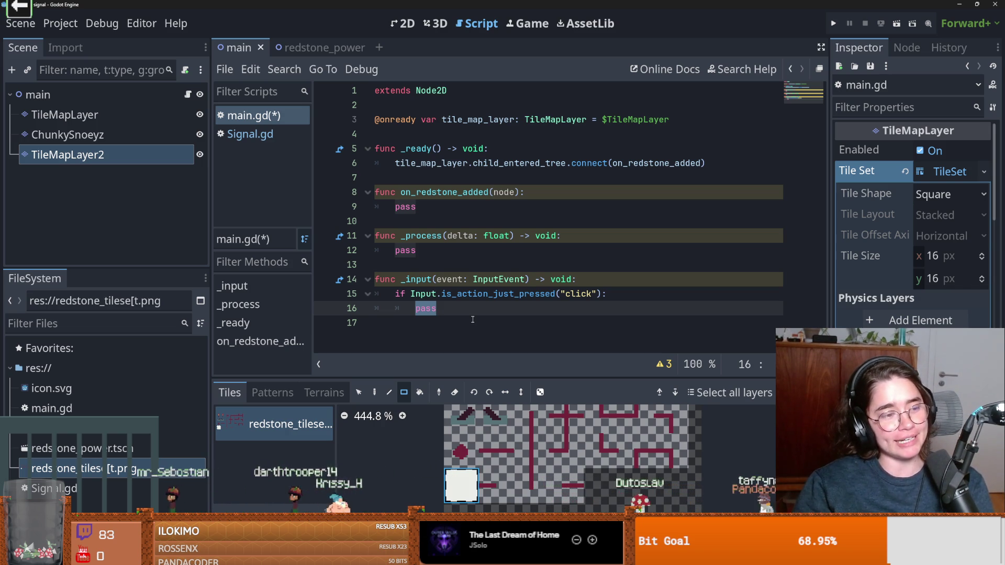
double_click(422, 293)
double_click(427, 309)
left_click(458, 310)
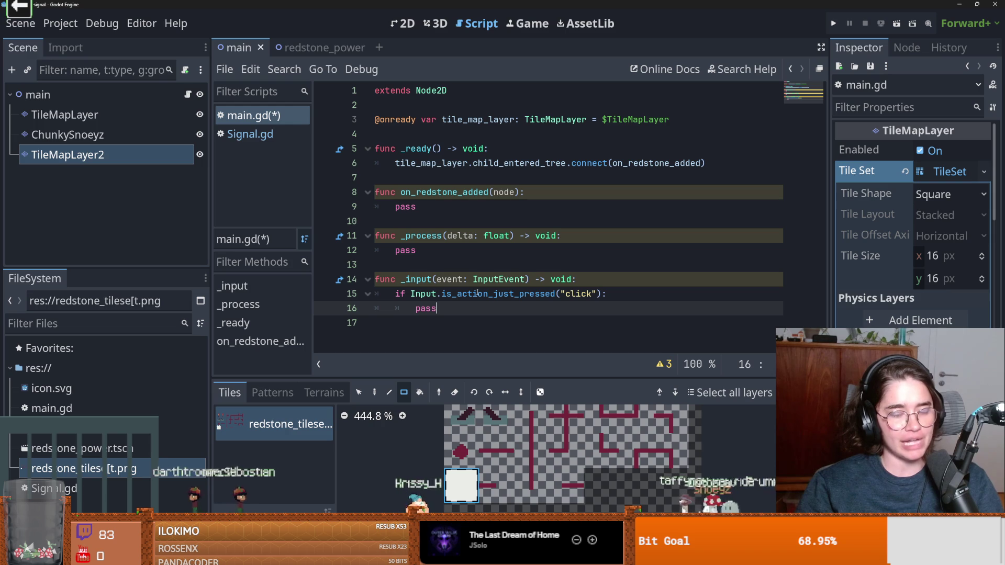
double_click(435, 309)
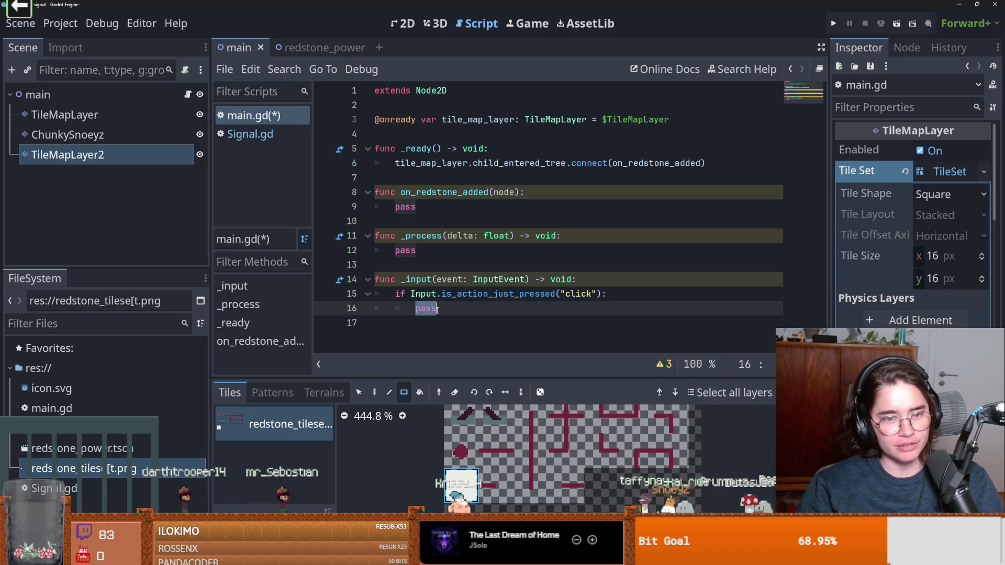
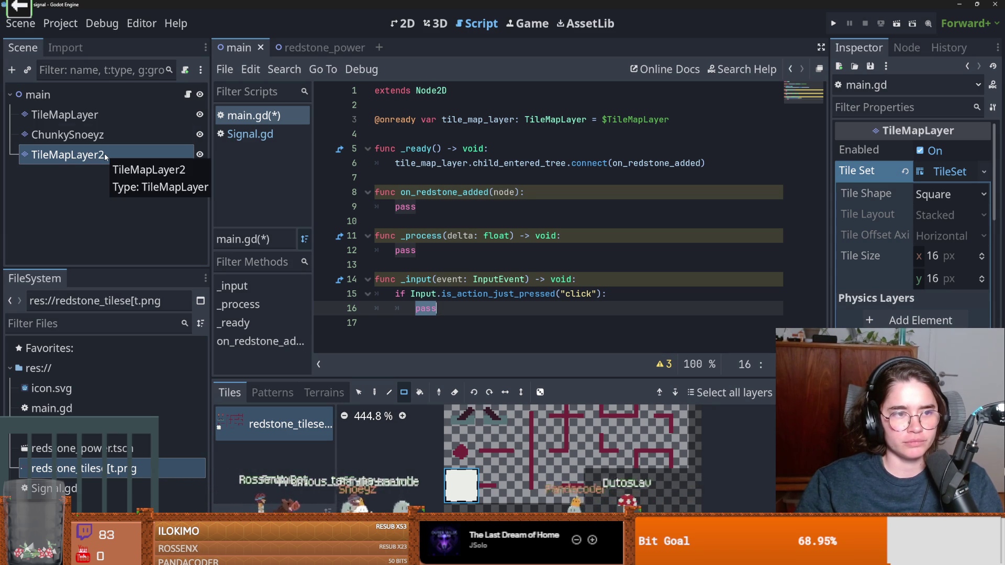
Rename the TileMapLayer2 node to BG, then return to the main.gd script.
left_click(403, 23)
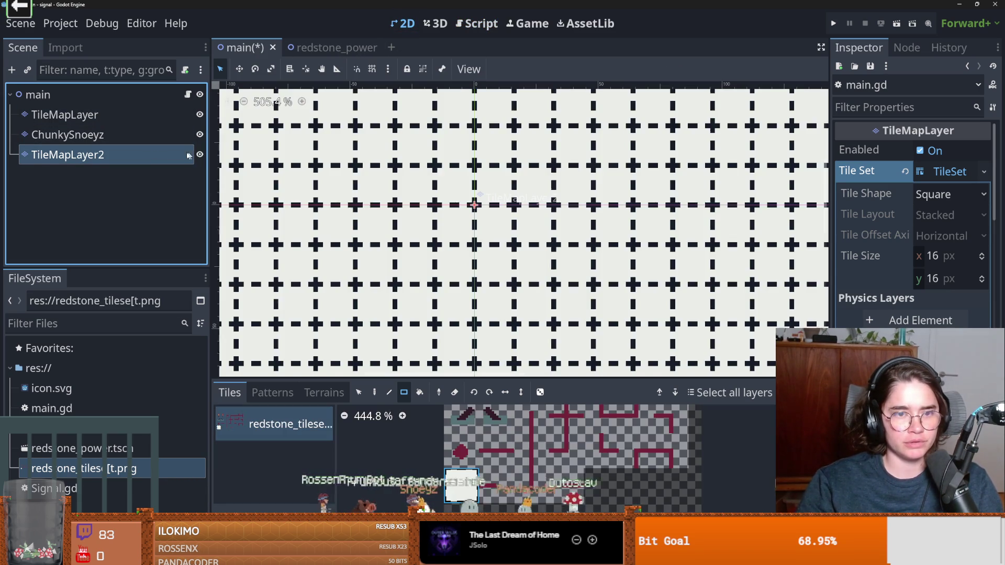
double_click(138, 152)
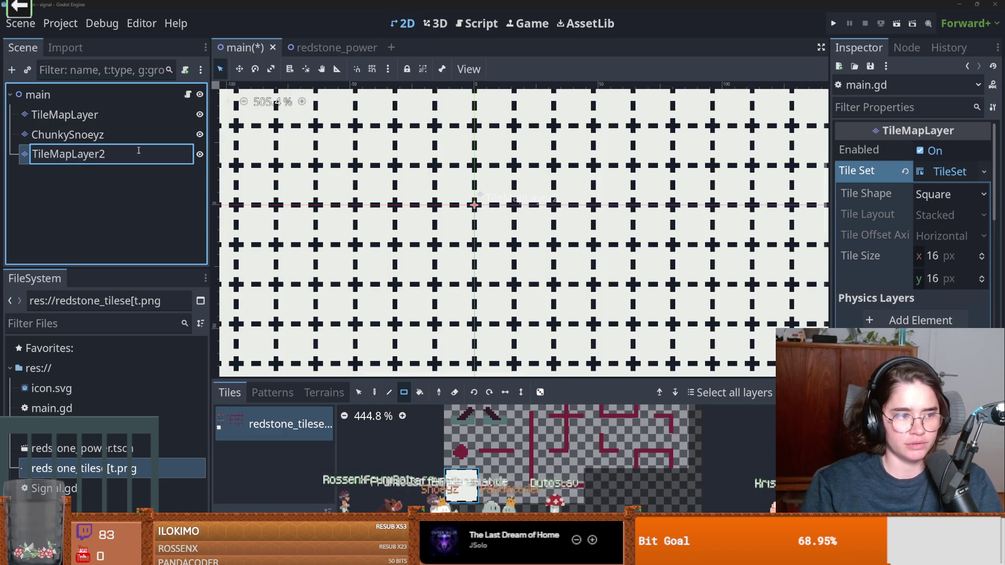
type("BF")
key("BackSpace")
type("G")
left_click(123, 118)
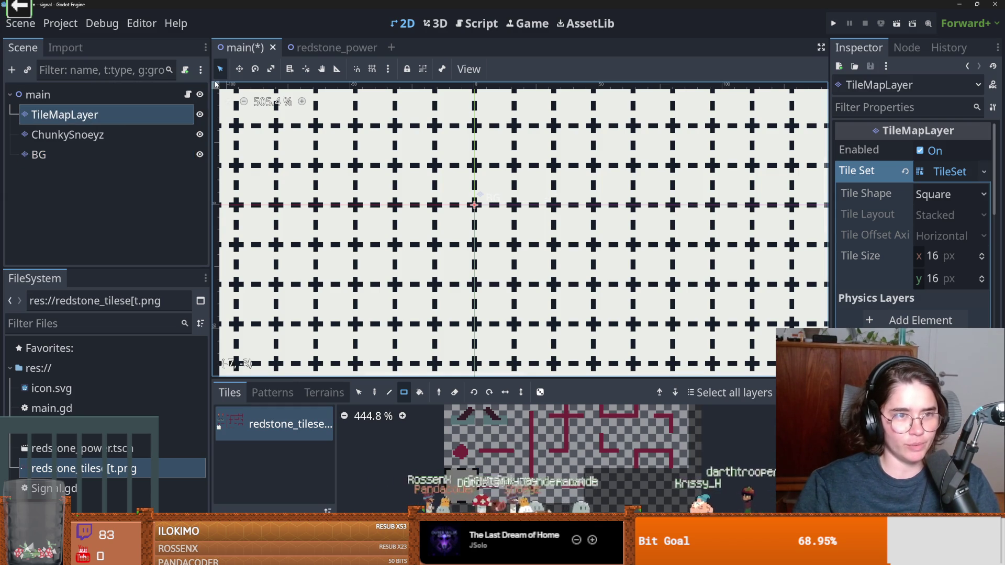
key("ctrl+F3")
double_click(484, 120)
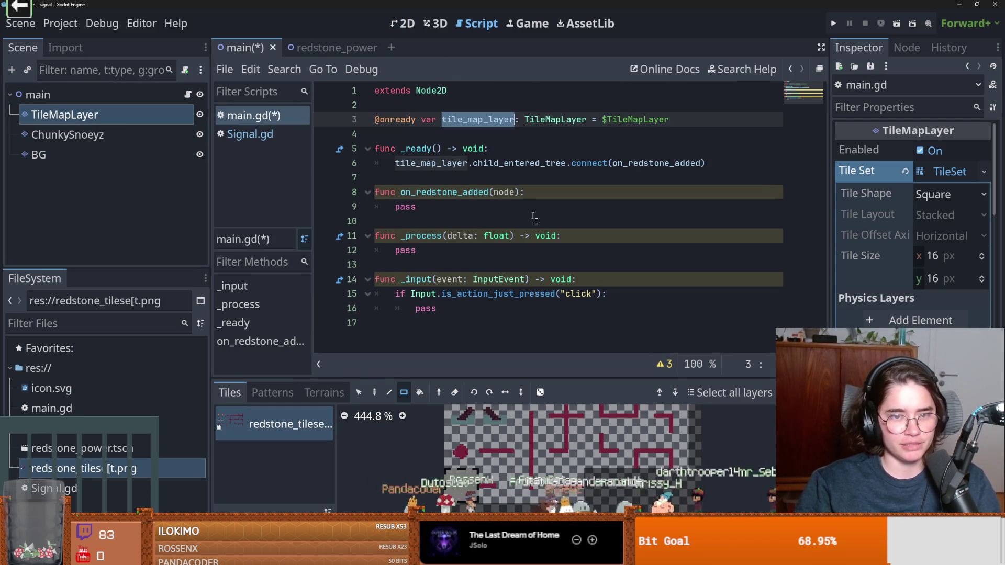
Replace pass on line 16 with tile_map_layer.set_cells_terrain_connect().
double_click(435, 312)
type("tile_map_layer.")
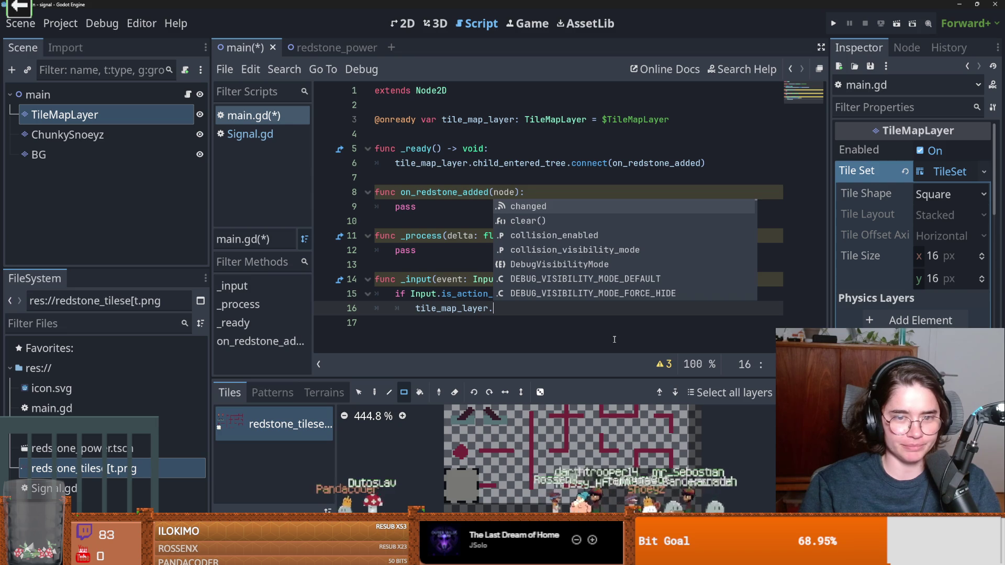
key("BackSpace")
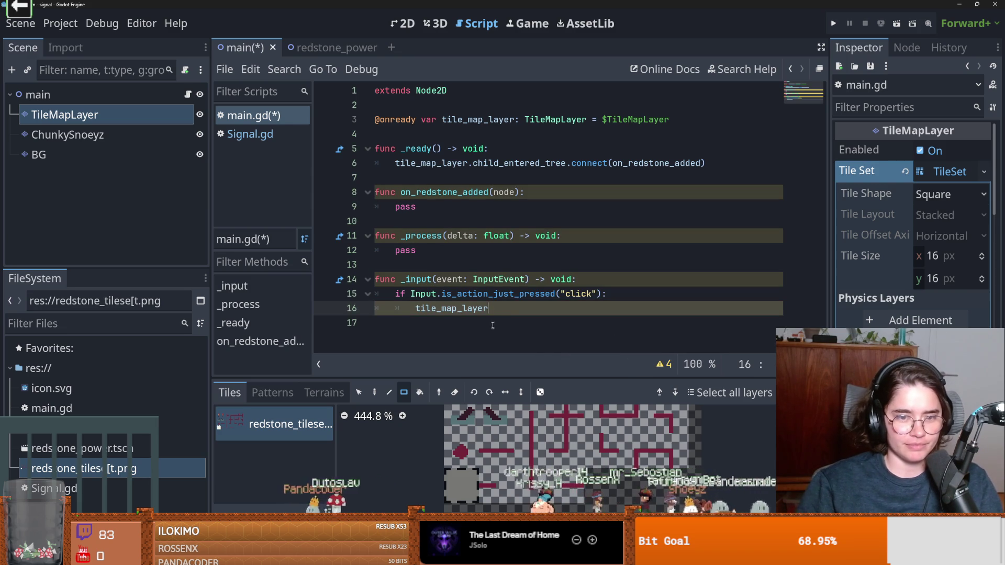
double_click(451, 309)
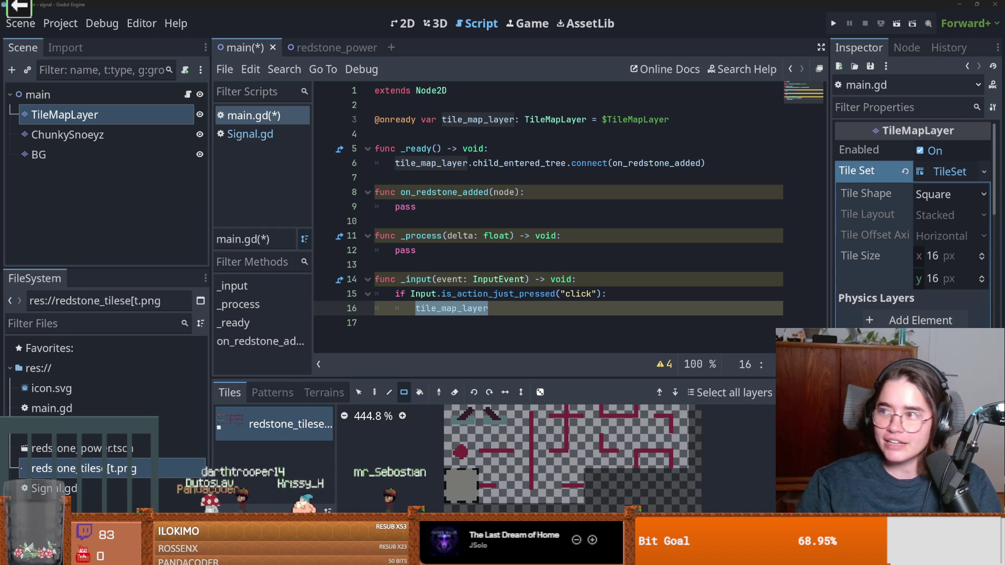
left_click(529, 177)
left_click(458, 309)
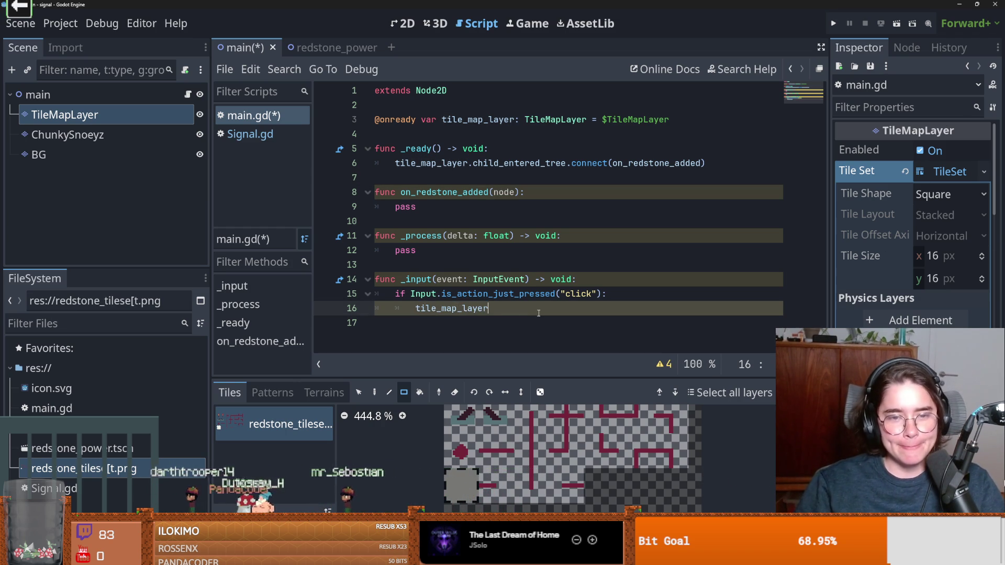
type(".set_")
key("Down")
key("Return")
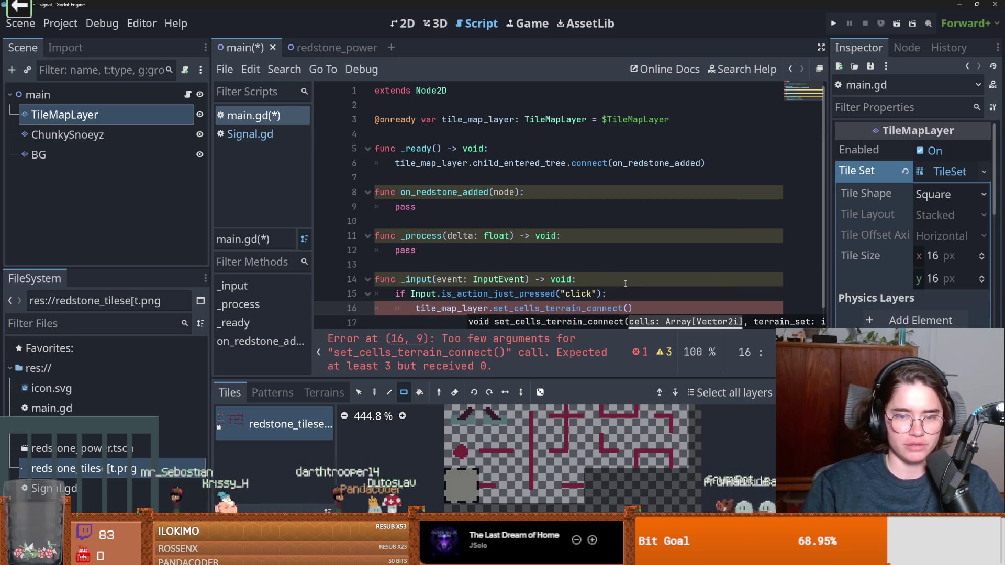
Add a 'var mouse_pos' line above the terrain call and widen the code editor.
key("ctrl+shift+Return")
left_click_drag(209, 275, 96, 275)
type("var mouse_pos")
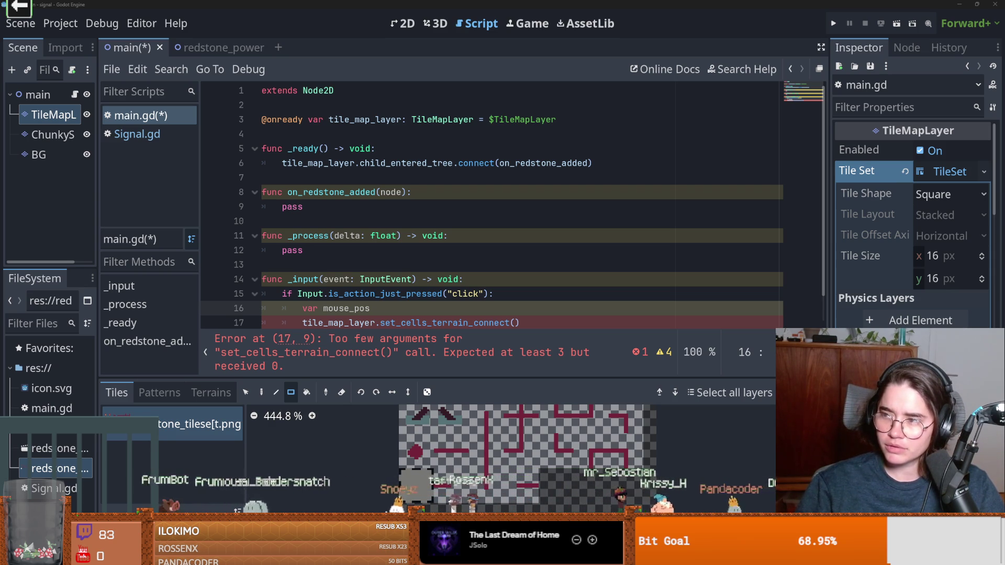
key("alt+Tab")
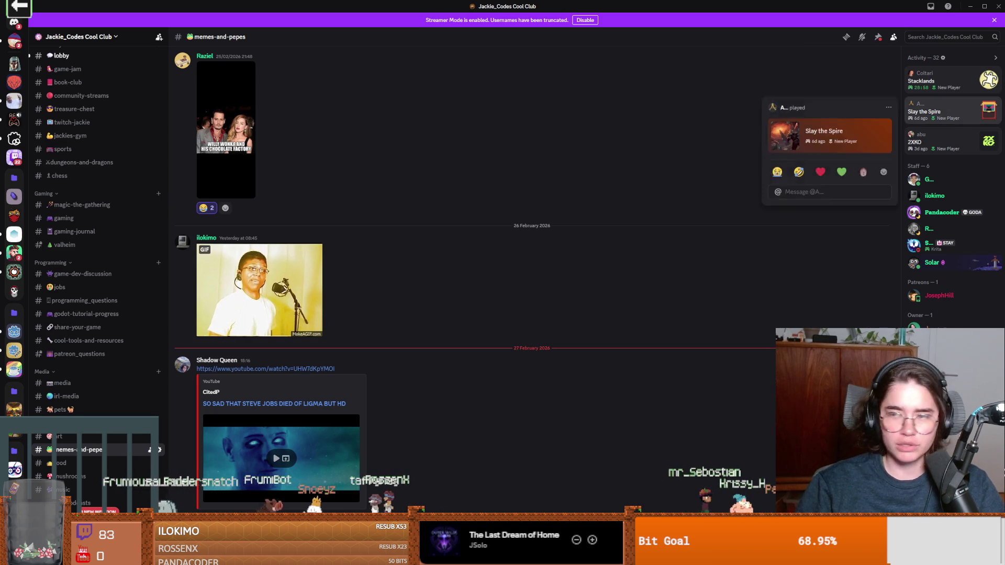
Open the YouTube link posted in the #memes-and-pepes channel.
left_click(266, 369)
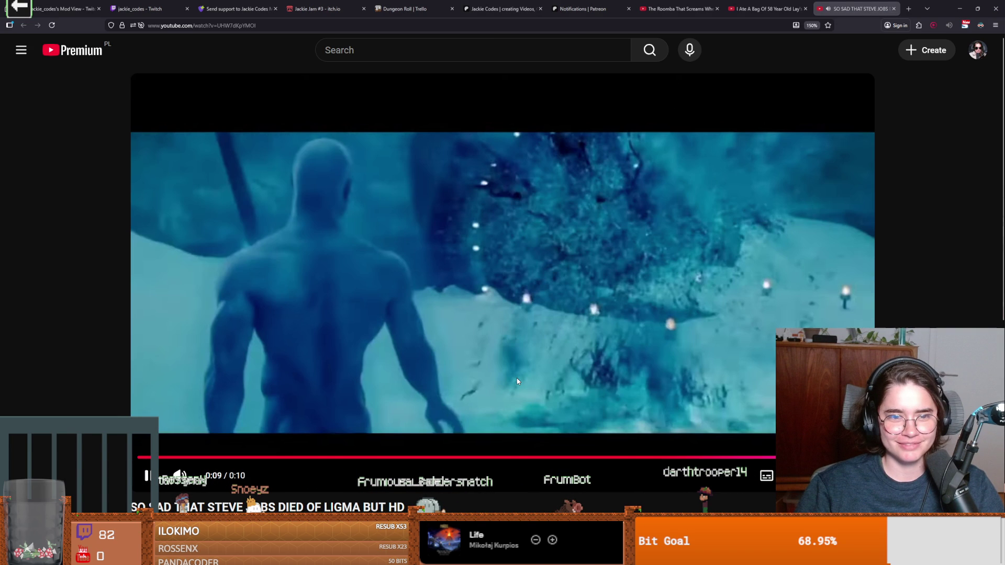
Pause the YouTube clip, minimize the browser and switch back to Godot.
left_click(508, 366)
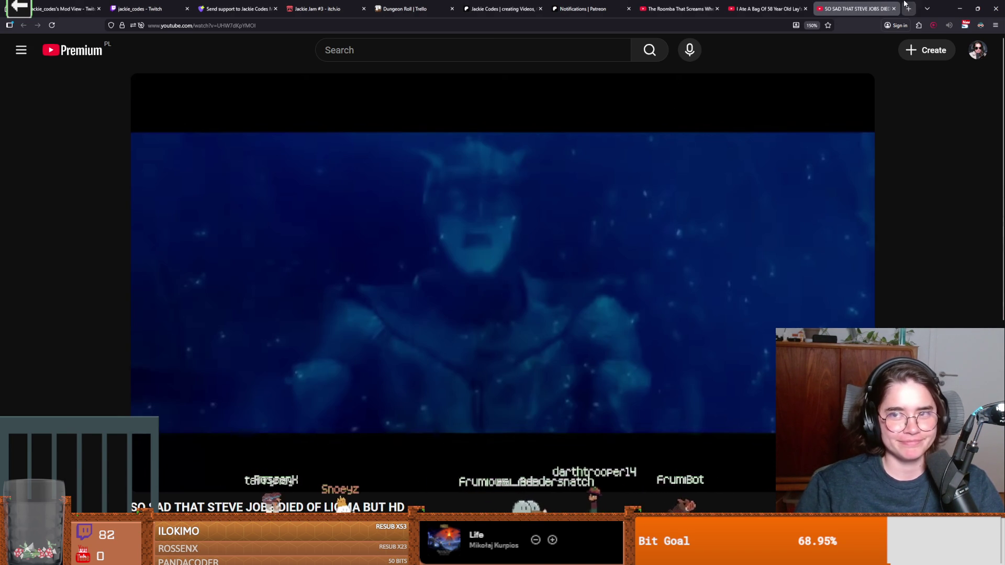
left_click(960, 8)
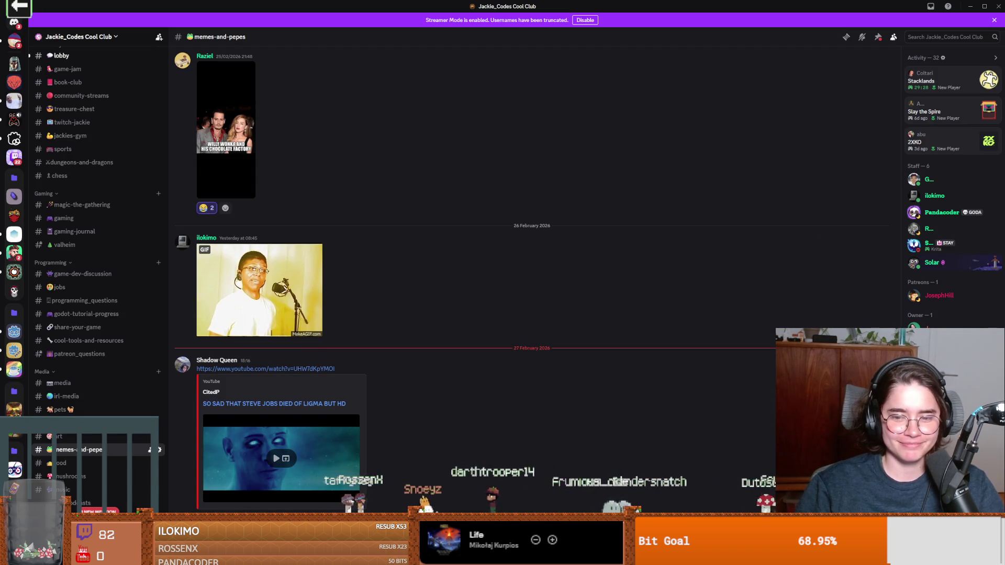
key("alt+Tab")
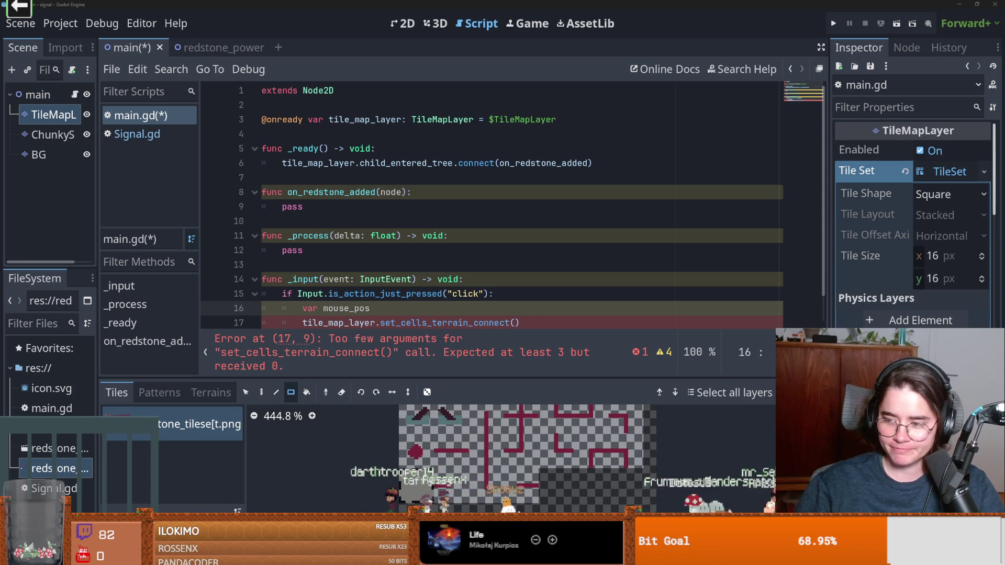
Assign mouse_pos = get_global_mouse_position() in the click handler.
left_click(450, 266)
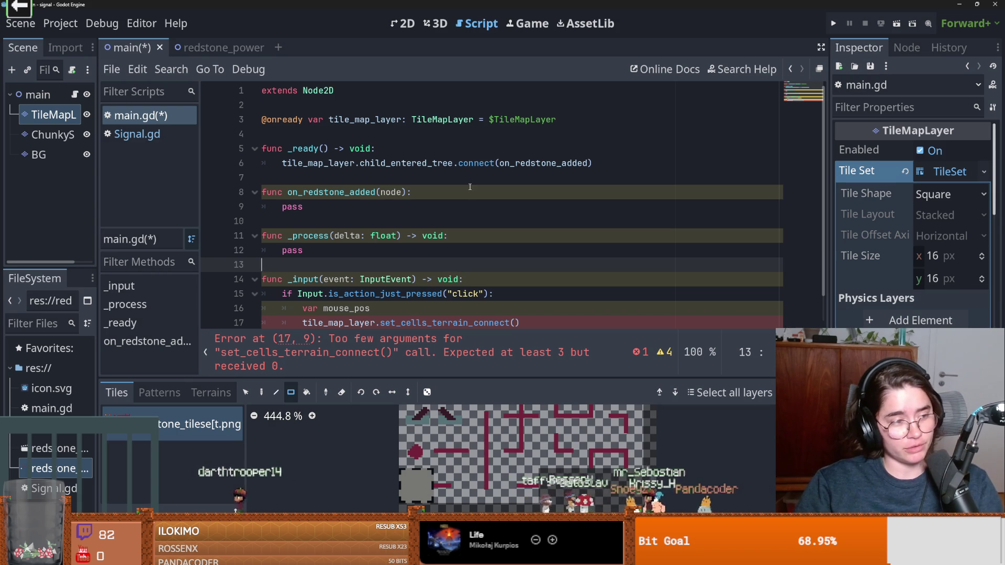
left_click(433, 181)
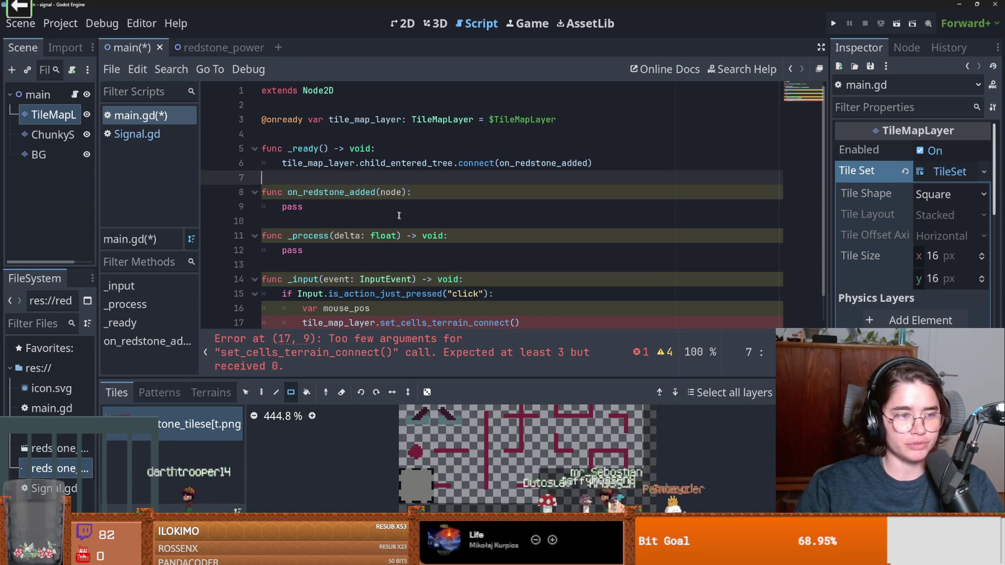
left_click(515, 324)
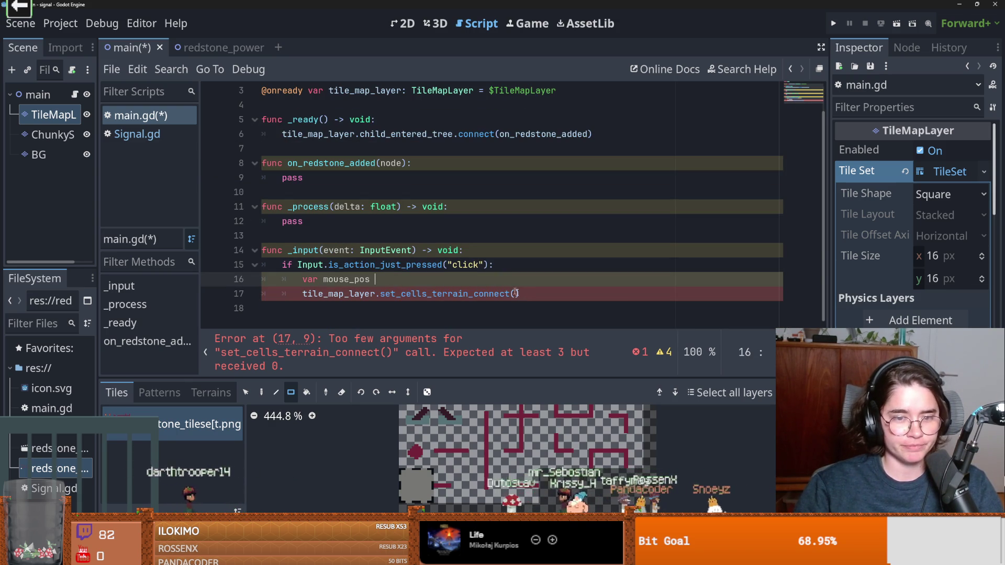
left_click(400, 281)
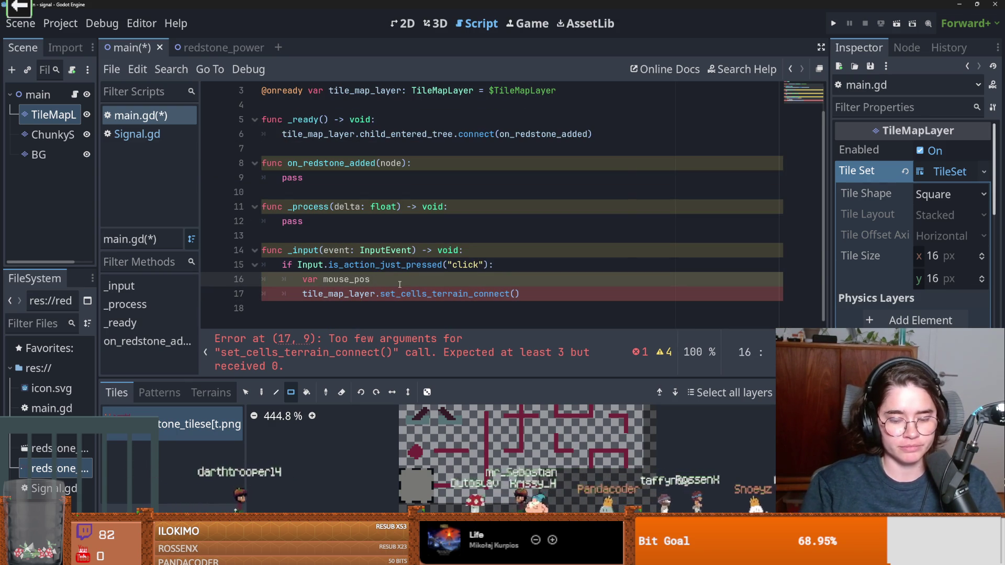
type(" = get")
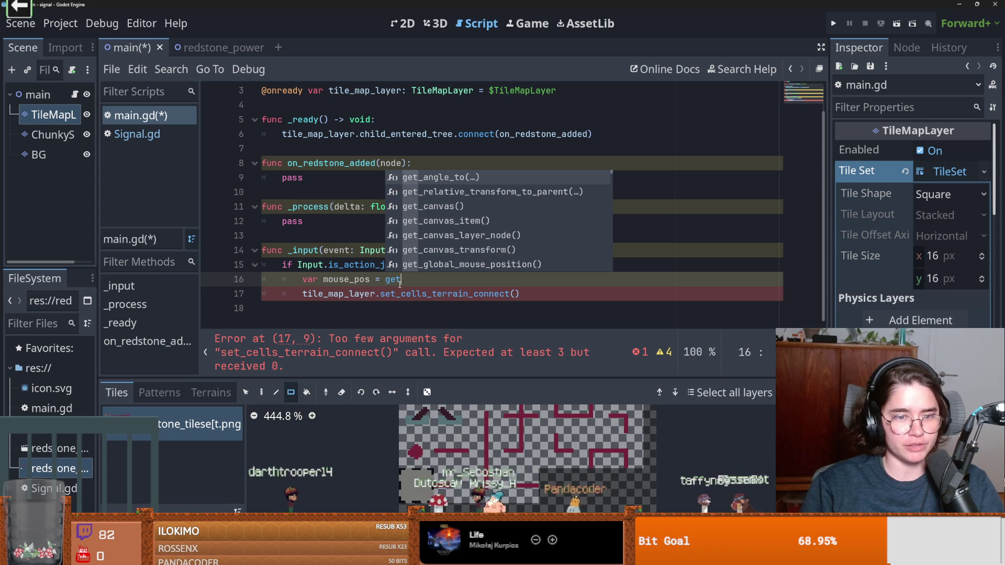
type("_glo")
key("Return")
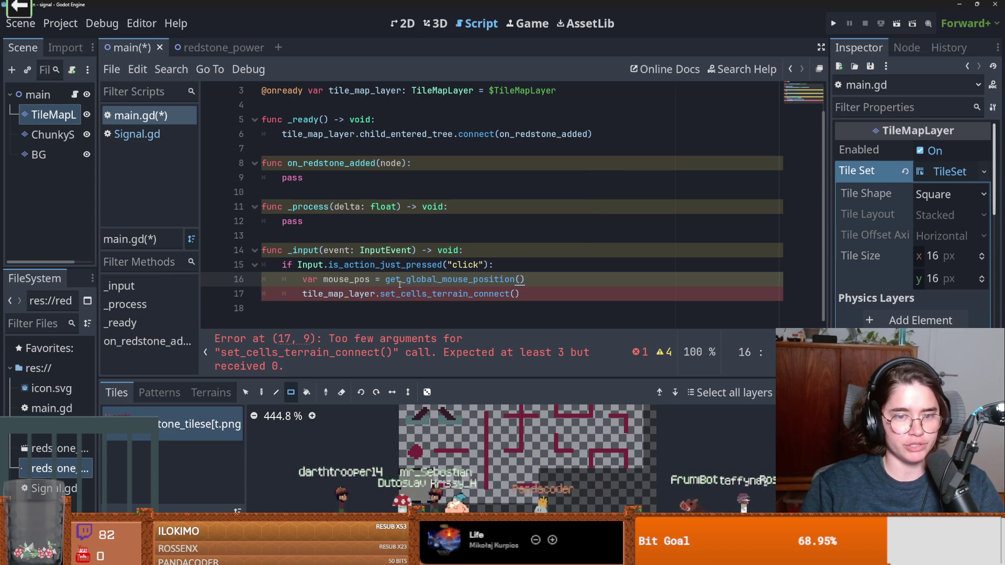
Add a line converting it: mouse_pos = tile_map_layer.local_to_map(mouse_pos).
key("Return")
type("mou")
key("Return")
type("= tile")
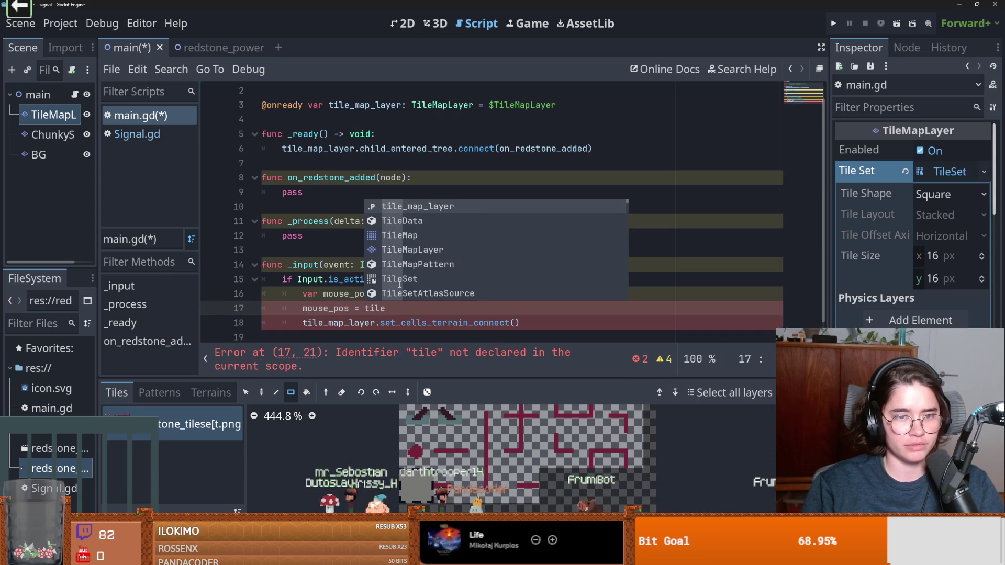
key("Return")
type(".")
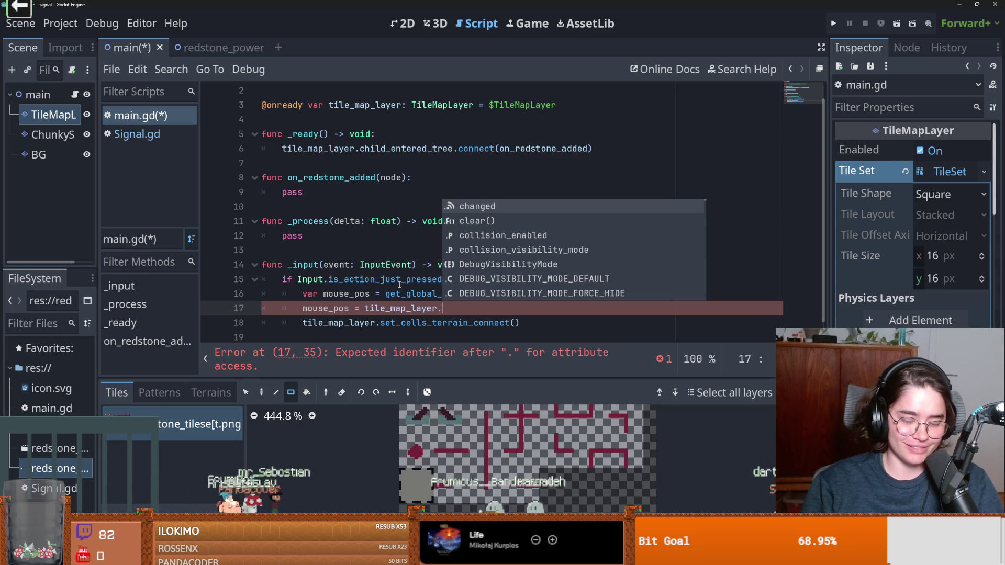
type("local")
key("Return")
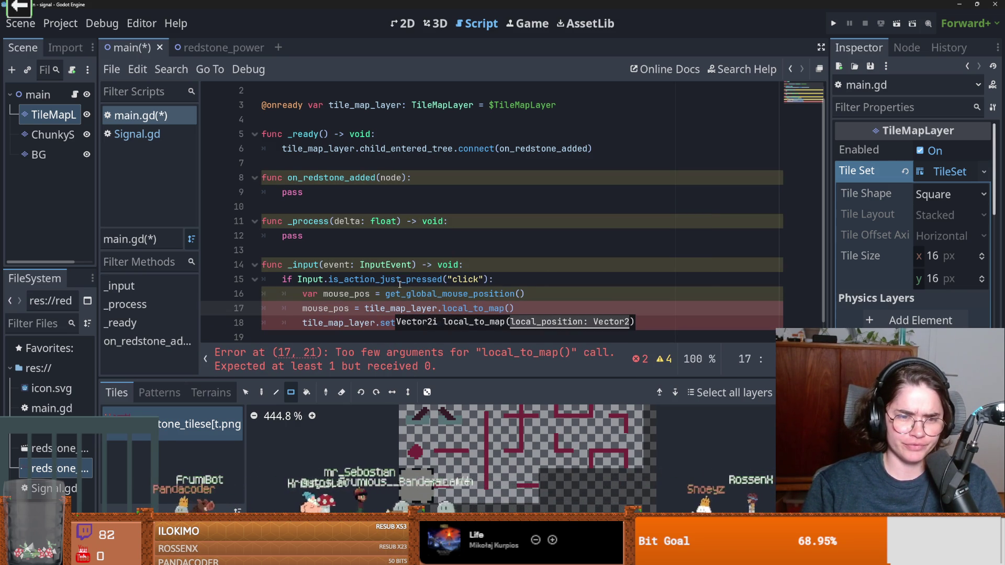
type("mou")
key("Return")
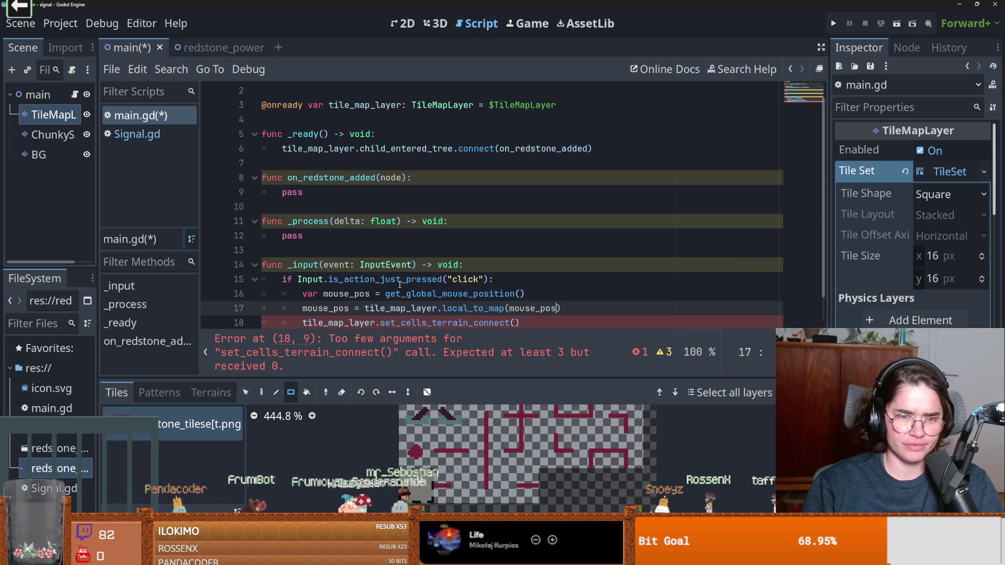
key("Return")
Complete the call as set_cells_terrain_connect([mouse_pos], 0, 0) and save main.gd.
scroll(380, 279, "down", 1)
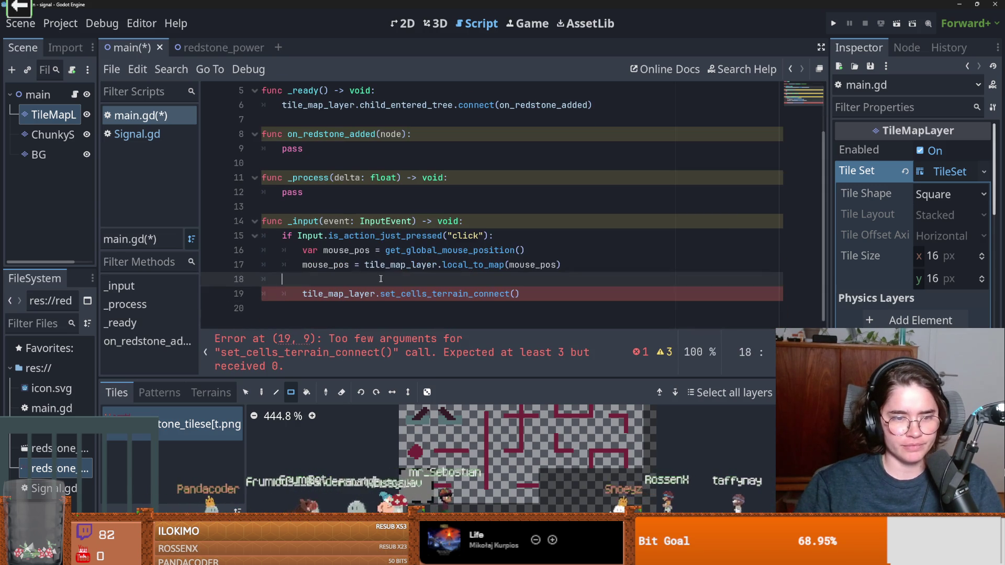
double_click(326, 265)
left_click(517, 295)
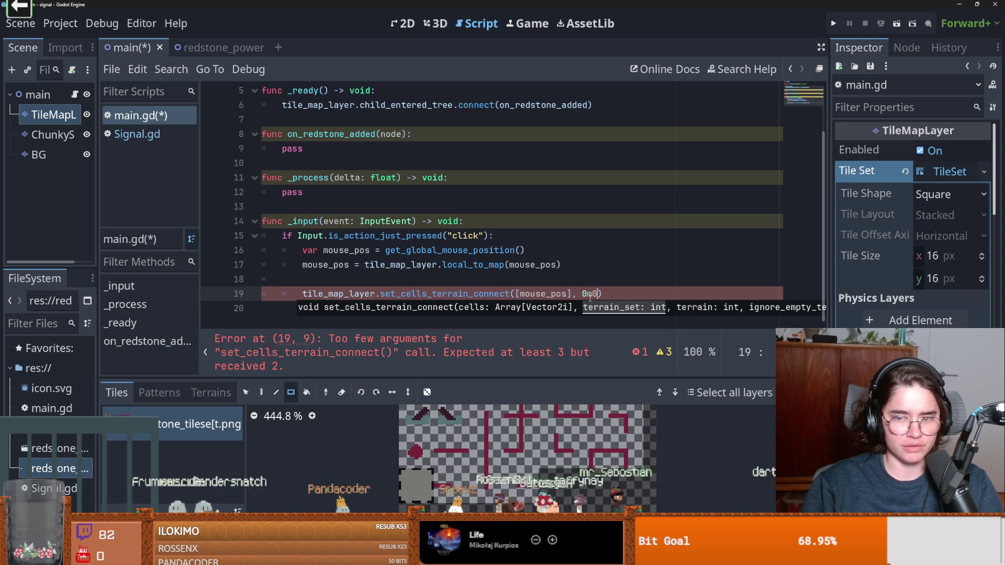
type("0")
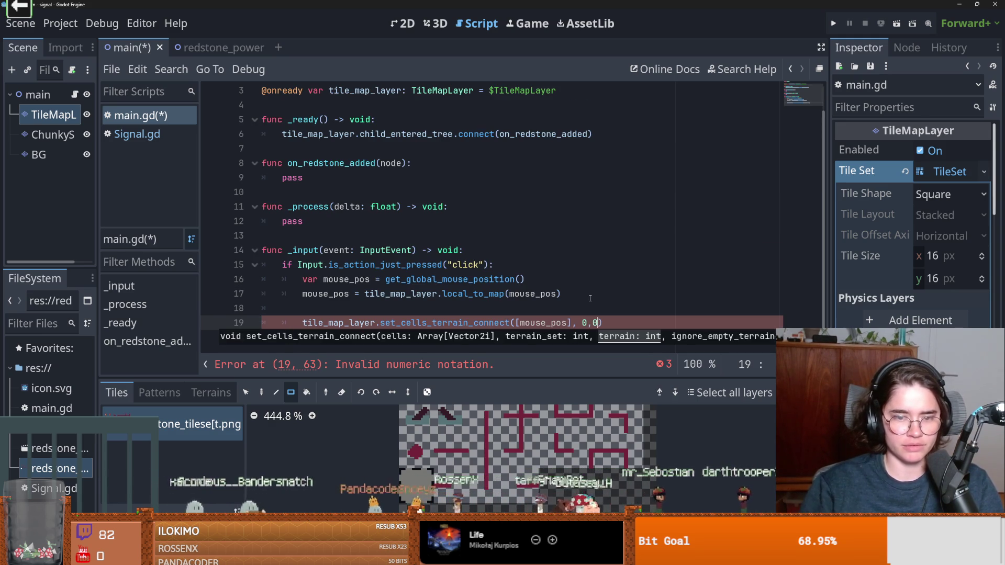
key("ctrl+s")
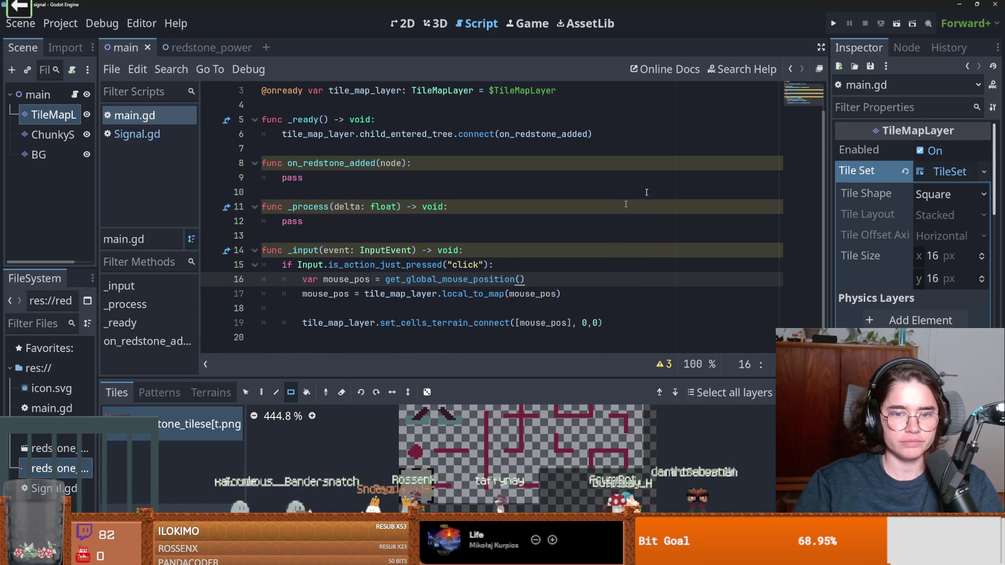
Add a Camera2D child node under the main node.
left_click(398, 23)
right_click(45, 96)
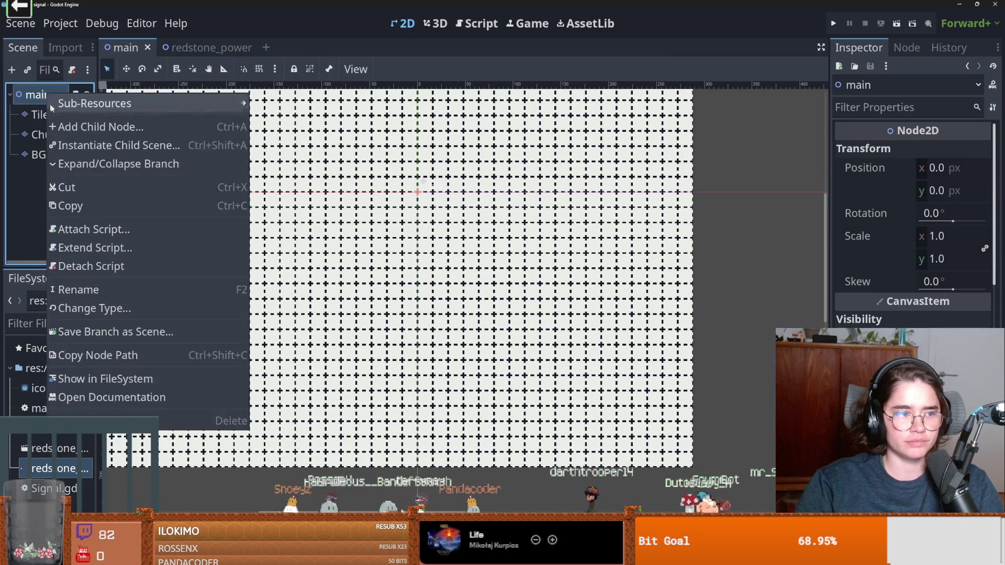
left_click(70, 122)
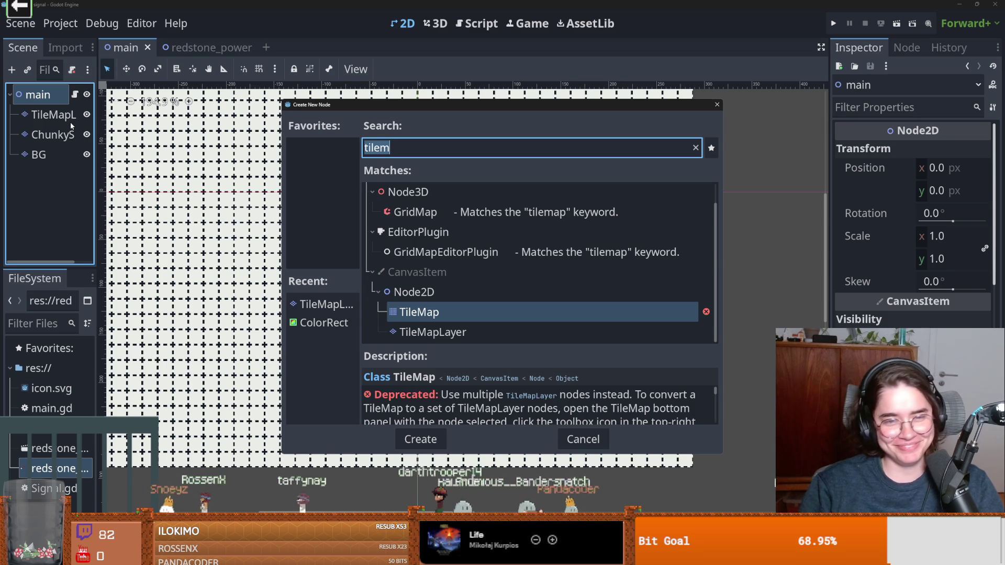
key("BackSpace")
key("BackSpace")
key("BackSpace")
type("camera")
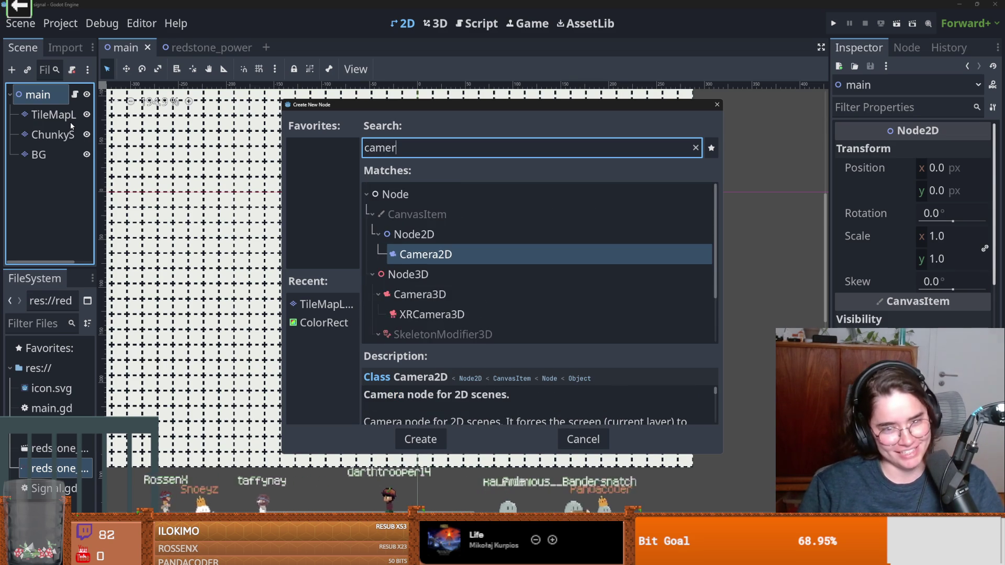
key("Return")
Set the camera's zoom to 2.22 and save the scene.
scroll(272, 274, "down", 5)
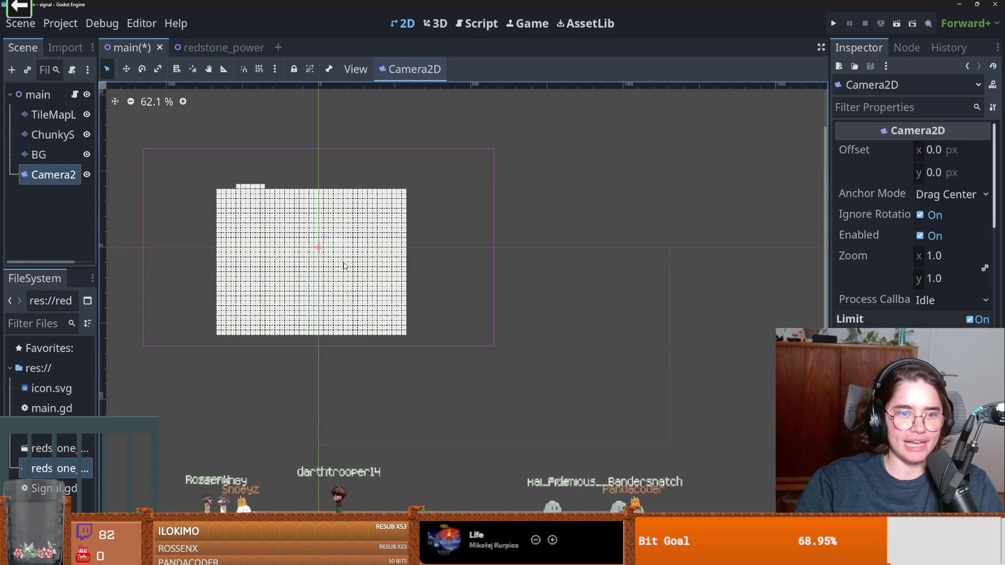
left_click_drag(932, 258, 953, 257)
key("ctrl+s")
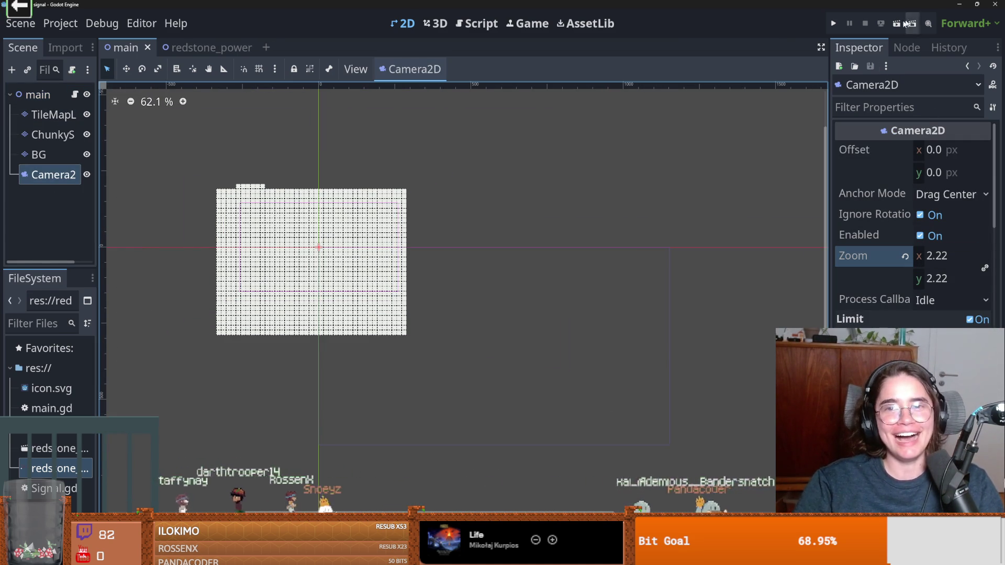
Test-run the game to check the camera, then move BG above TileMapLayer.
left_click(899, 24)
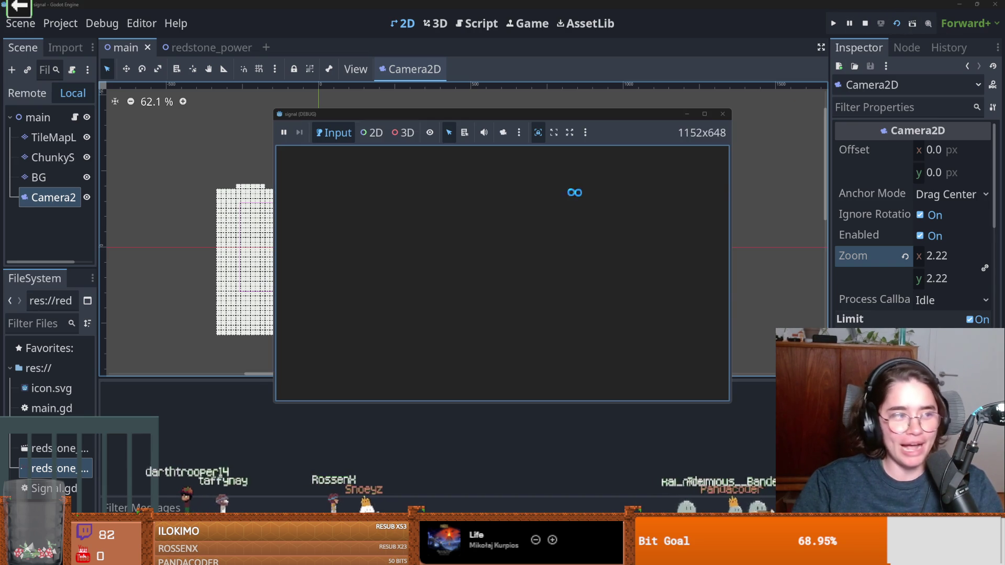
left_click(706, 113)
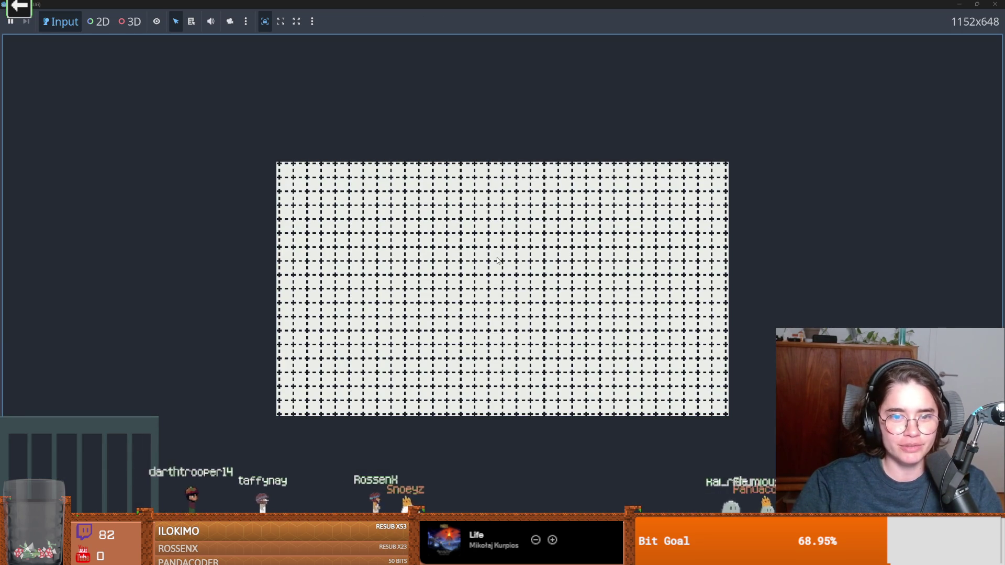
left_click_drag(618, 29, 606, 234)
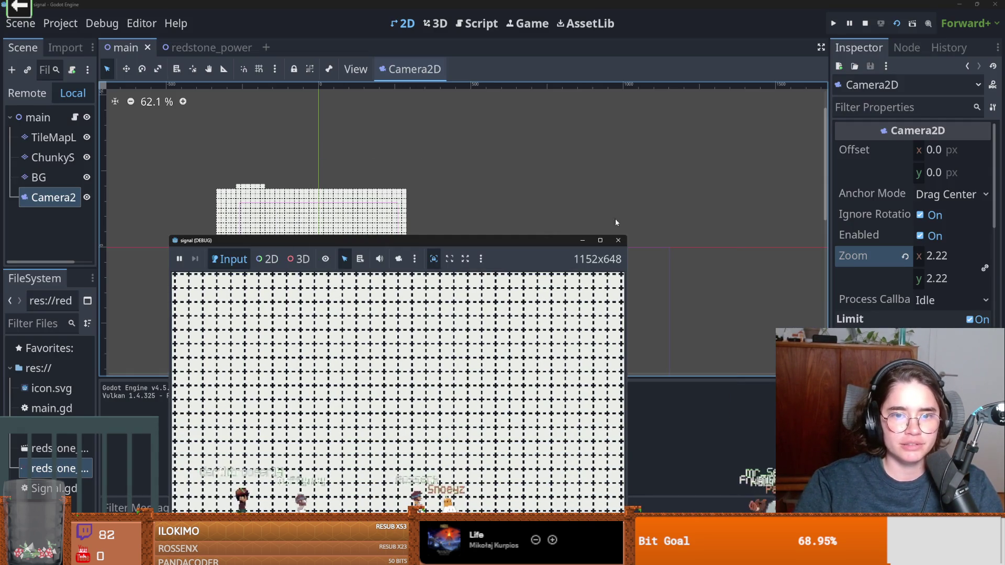
key("F8")
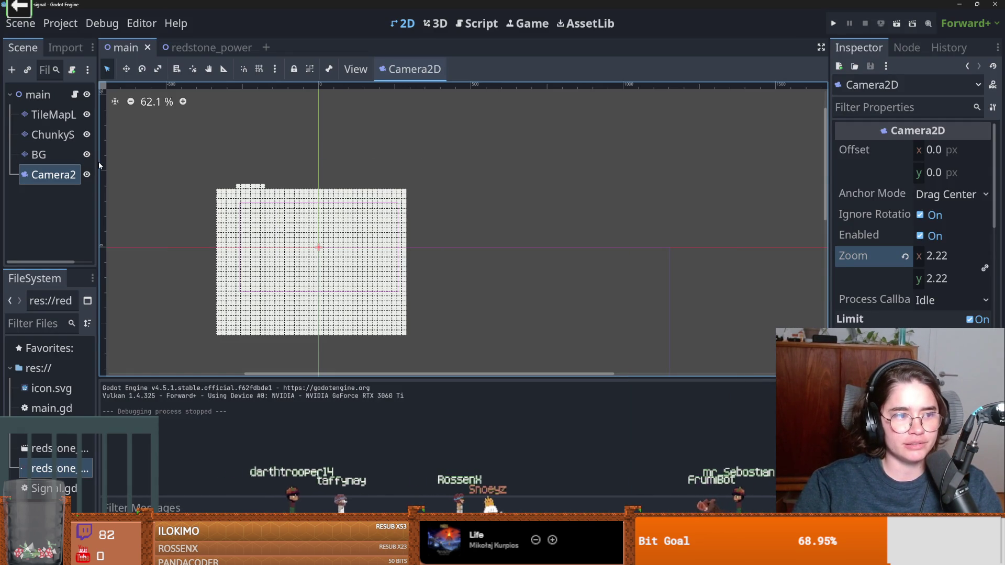
left_click_drag(97, 163, 138, 158)
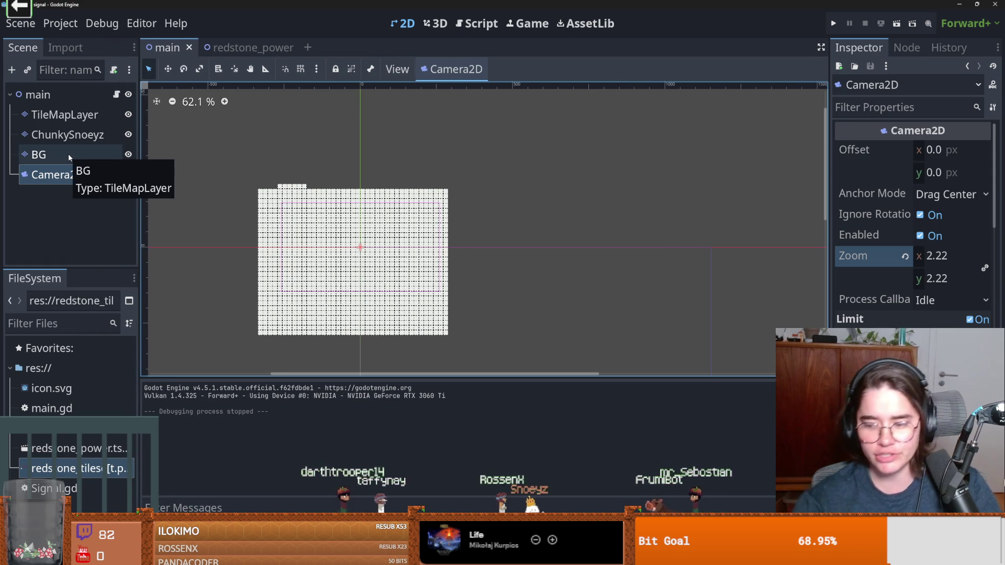
mouse_move(37, 154)
left_mouse_down()
mouse_move(41, 118)
mouse_move(54, 112)
left_mouse_up()
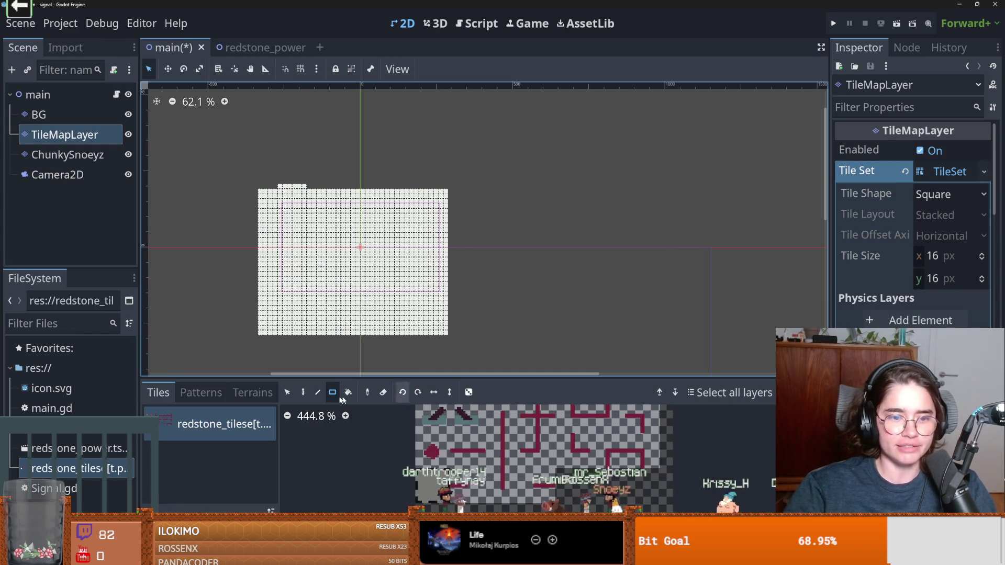
Paint a small block of Terrain 0 redstone tiles and relaunch the game.
left_click(253, 393)
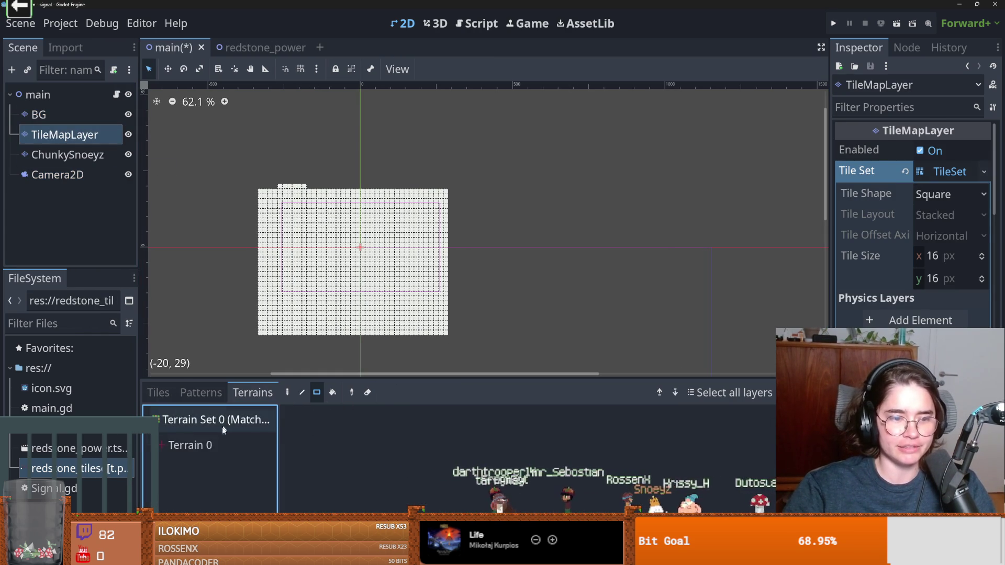
left_click(215, 444)
left_click_drag(330, 250, 344, 277)
scroll(344, 276, "up", 2)
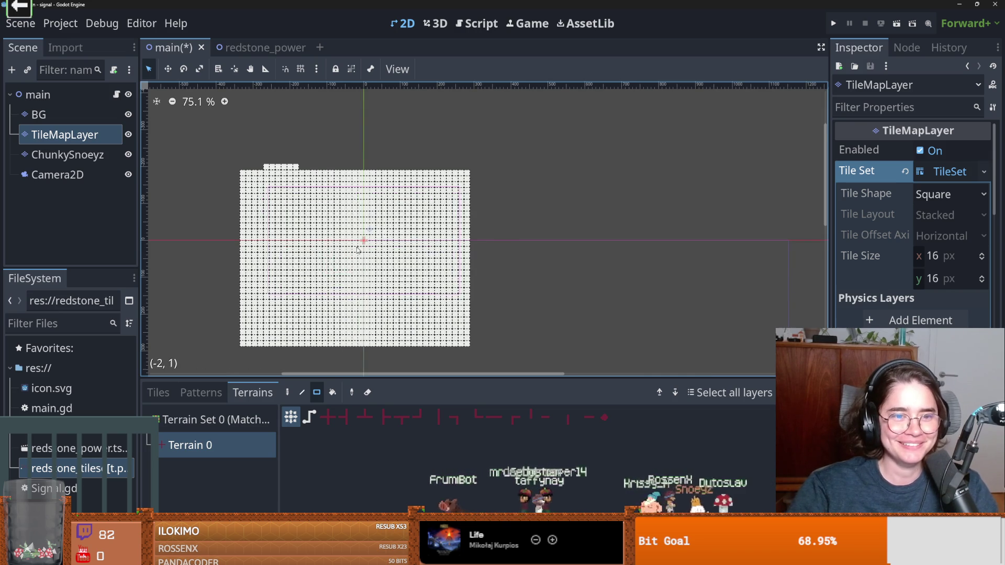
scroll(357, 250, "up", 3)
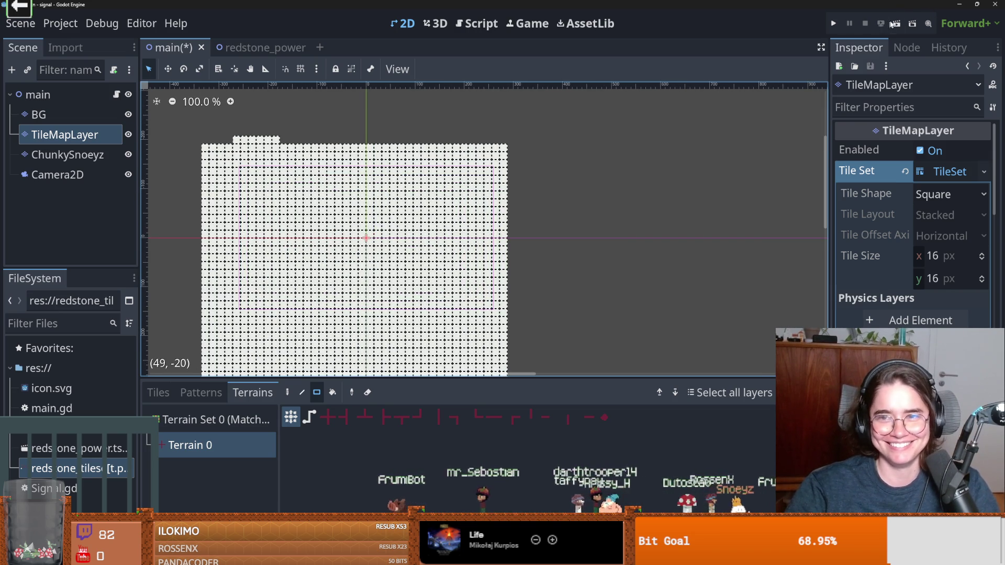
left_click(892, 24)
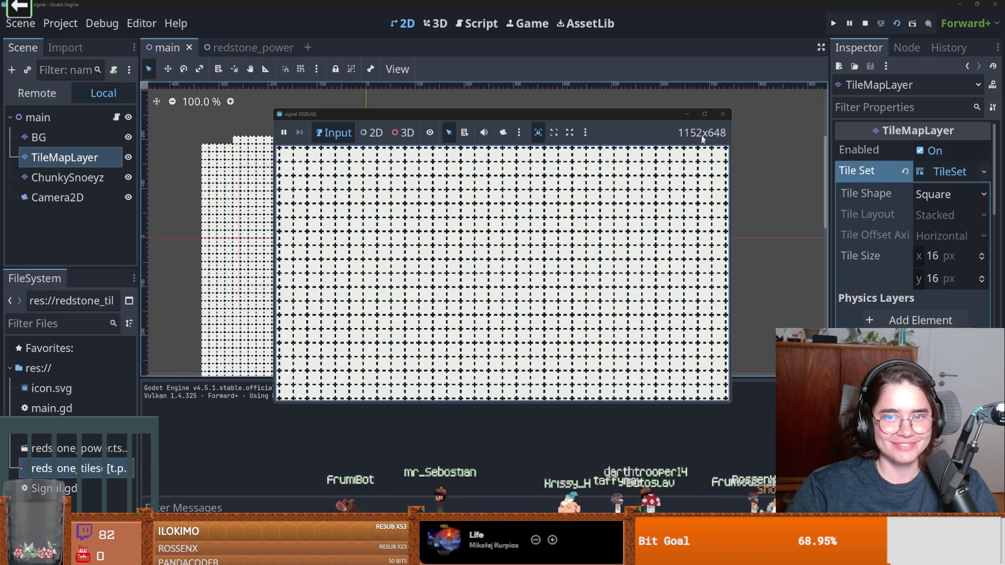
Maximize the running game, toggle its stretch view, restore to 1152x648, then close it.
left_click(705, 114)
left_click(297, 21)
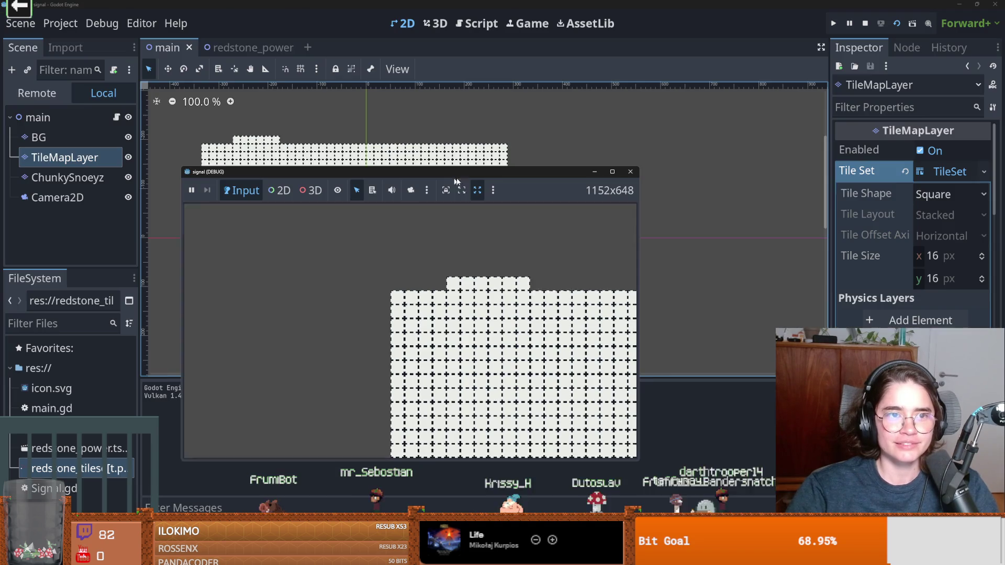
left_click(977, 5)
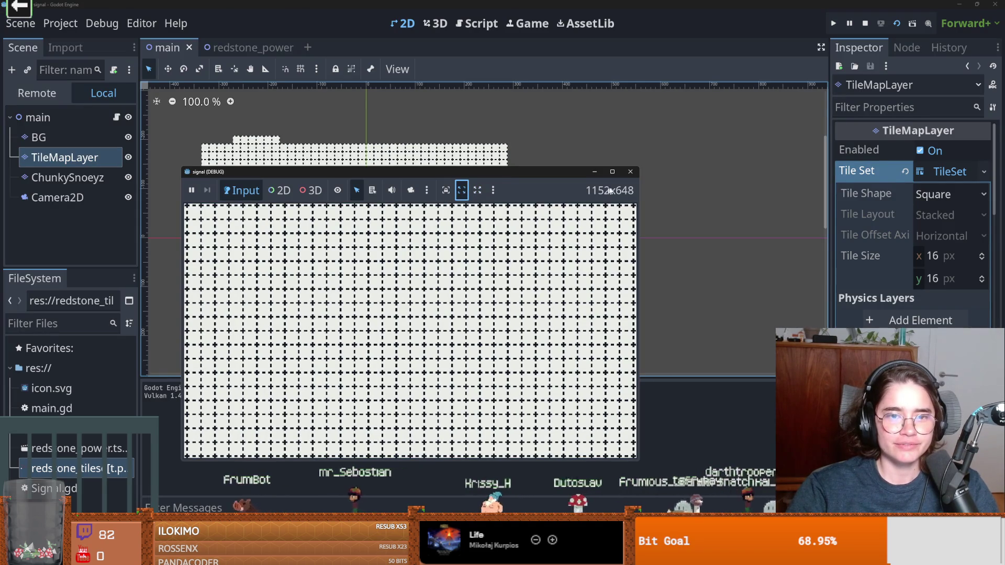
left_click(610, 171)
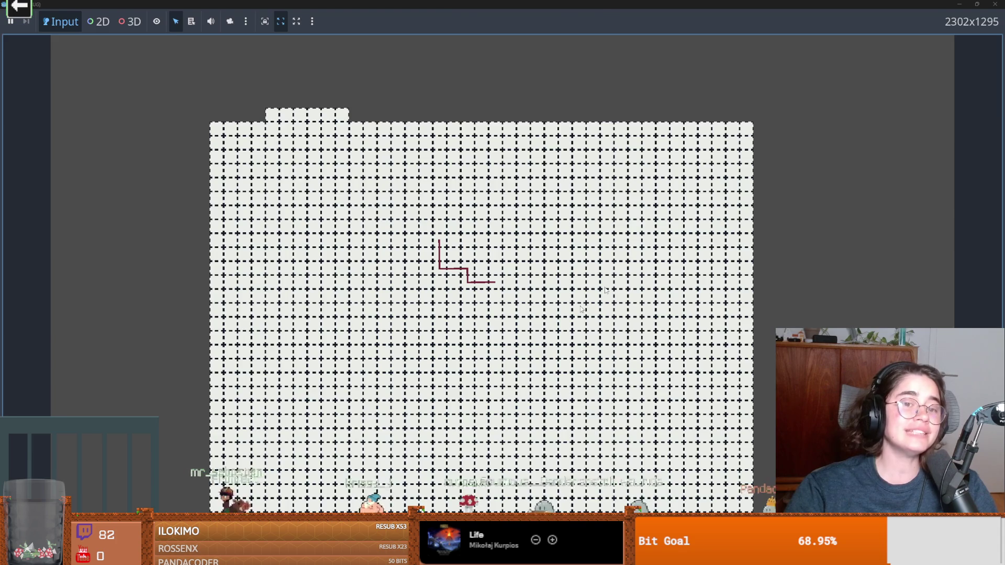
key("super+Down")
left_click(653, 120)
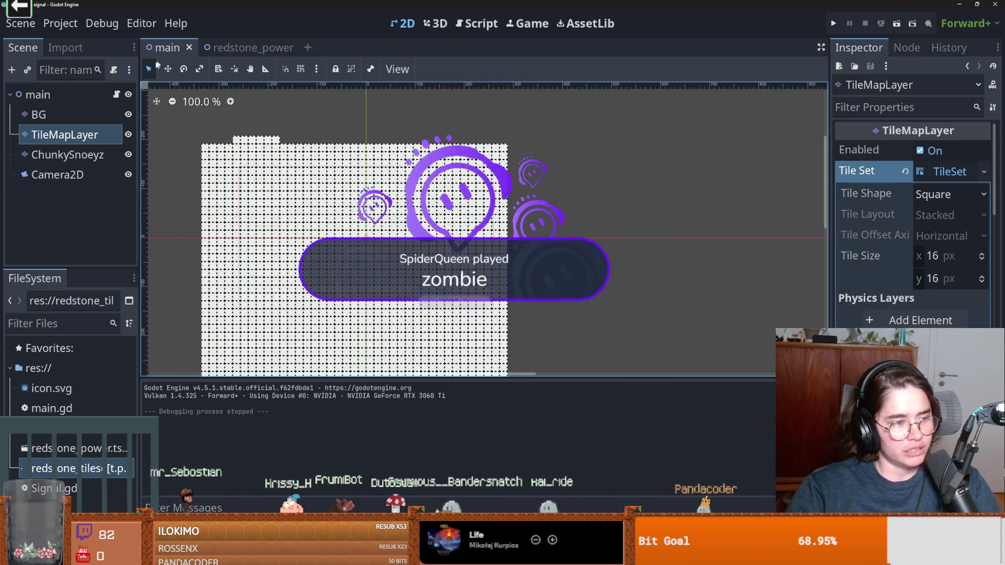
left_click(60, 23)
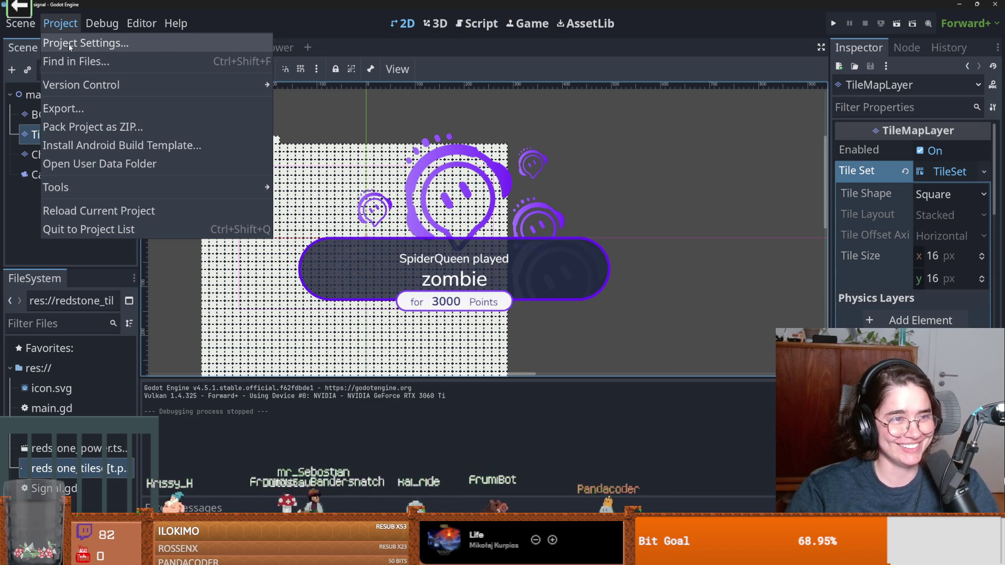
Open Project Settings on the General tab and browse the settings list.
left_click(70, 43)
left_click(237, 125)
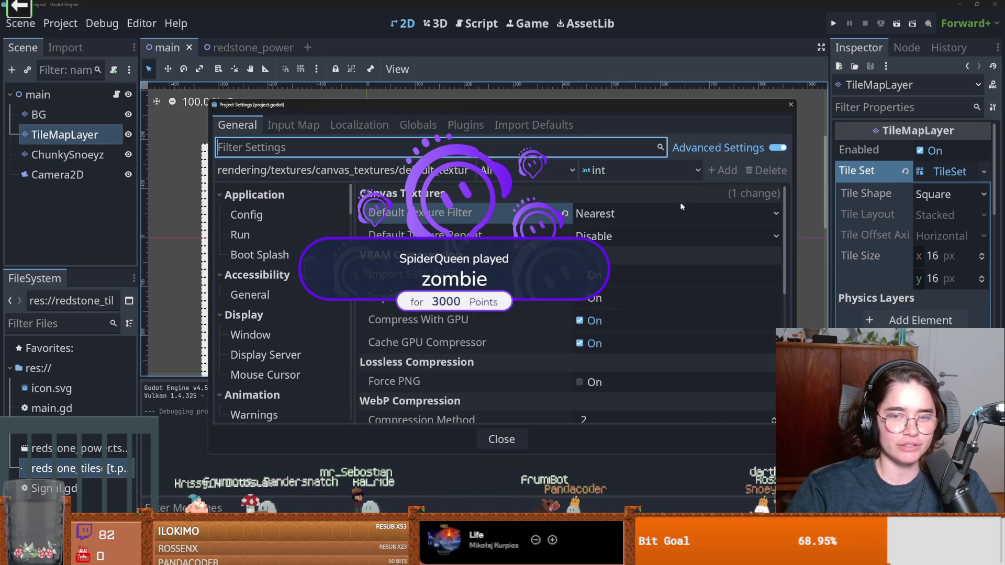
scroll(514, 268, "down", 1)
scroll(472, 249, "up", 1)
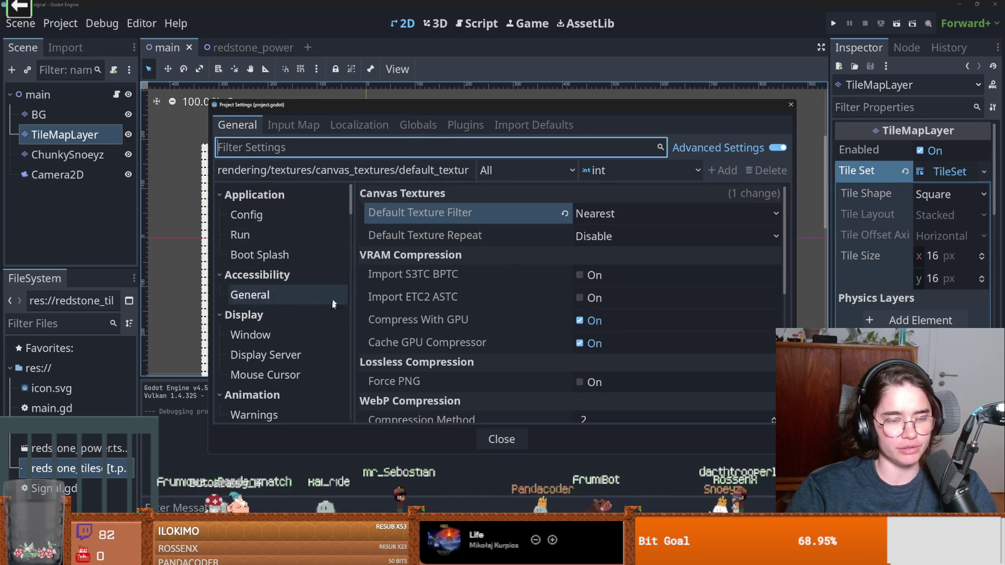
scroll(351, 307, "down", 5)
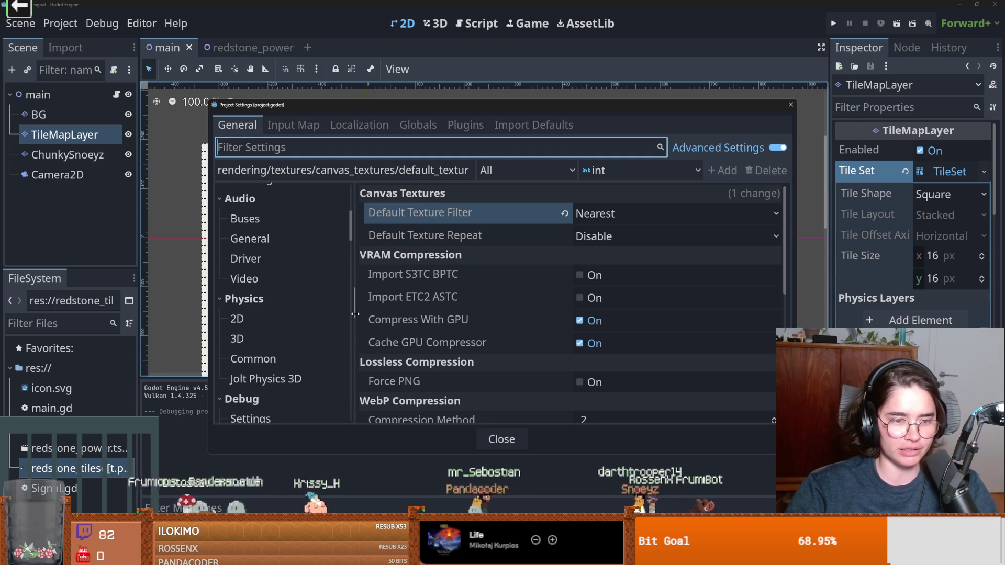
left_click_drag(354, 314, 398, 314)
scroll(314, 314, "down", 10)
scroll(386, 319, "up", 15)
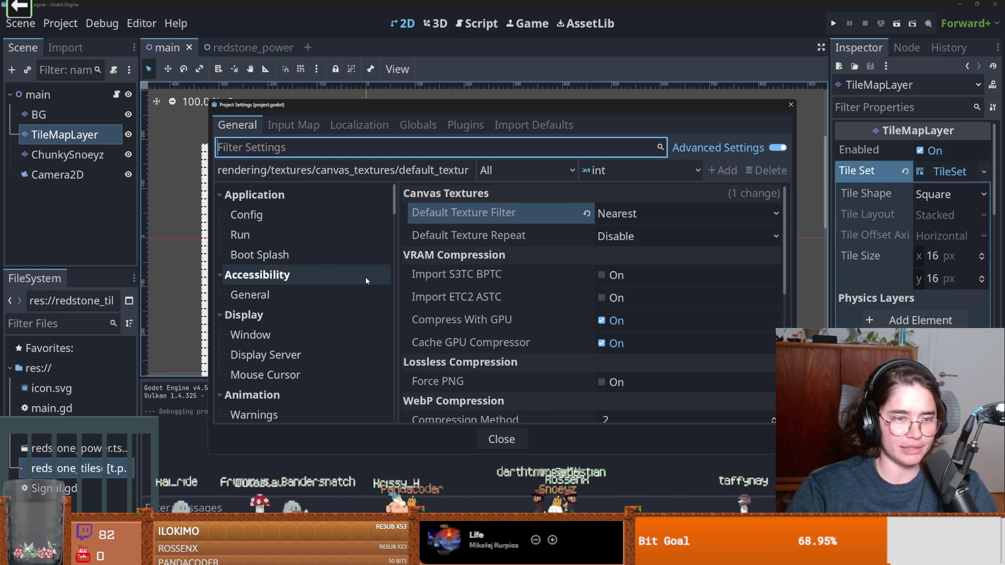
scroll(365, 282, "down", 5)
scroll(303, 285, "up", 5)
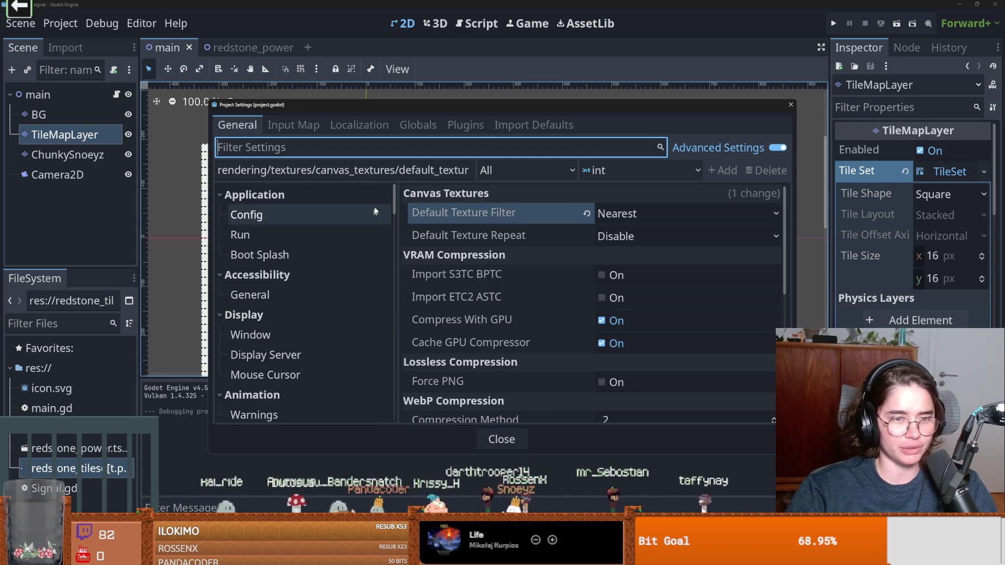
scroll(382, 219, "down", 5)
scroll(340, 261, "up", 5)
scroll(293, 305, "down", 3)
scroll(296, 300, "down", 1)
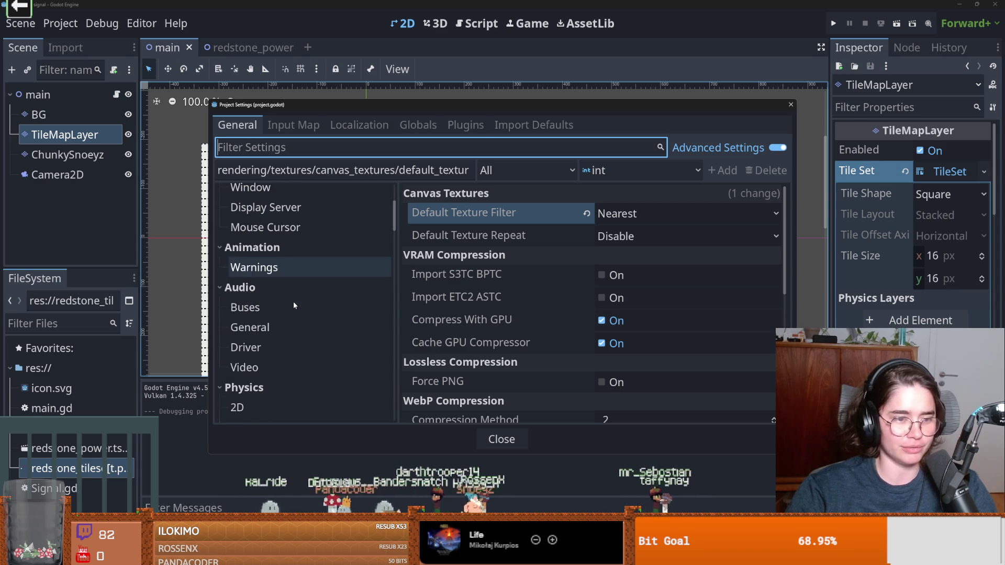
scroll(295, 315, "up", 4)
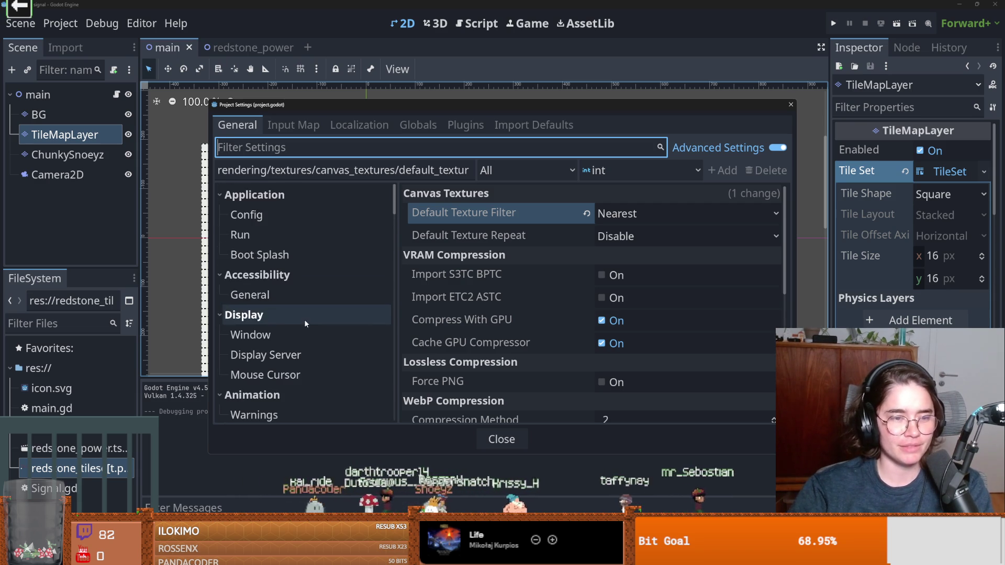
scroll(297, 319, "down", 5)
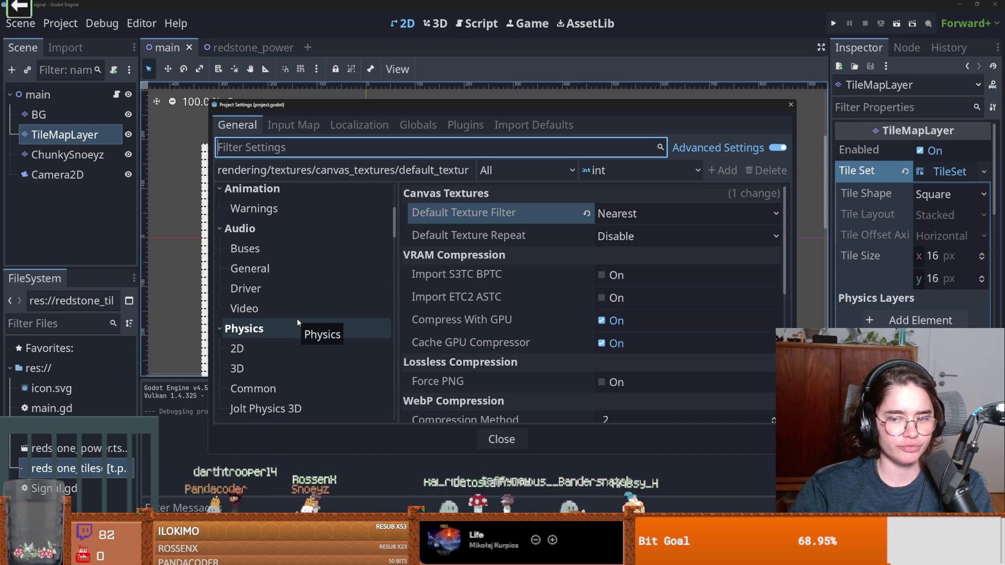
scroll(297, 318, "up", 5)
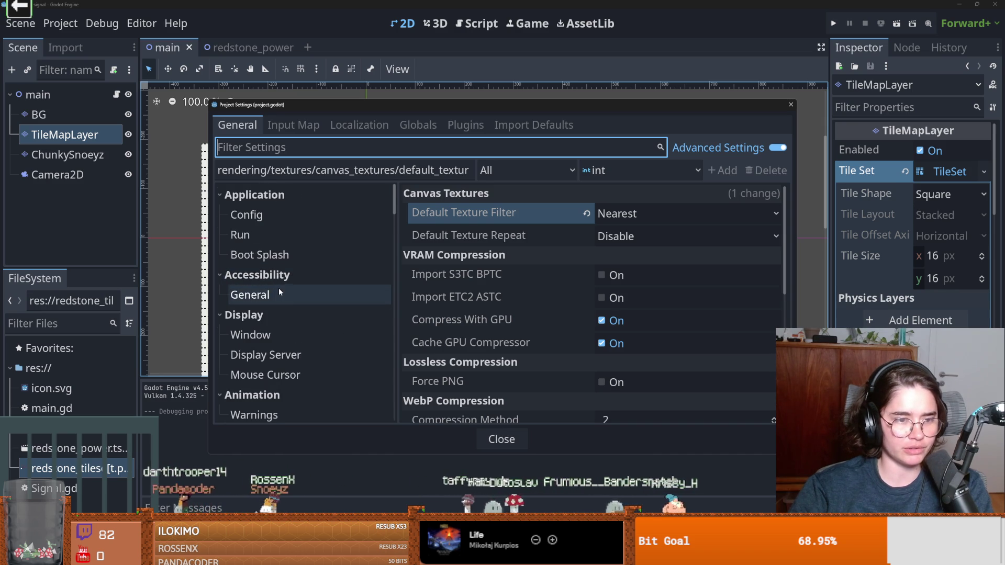
Open the Display > Window settings, leaving the window mode at Windowed.
left_click(251, 335)
scroll(597, 272, "down", 2)
scroll(597, 272, "up", 2)
left_click(654, 259)
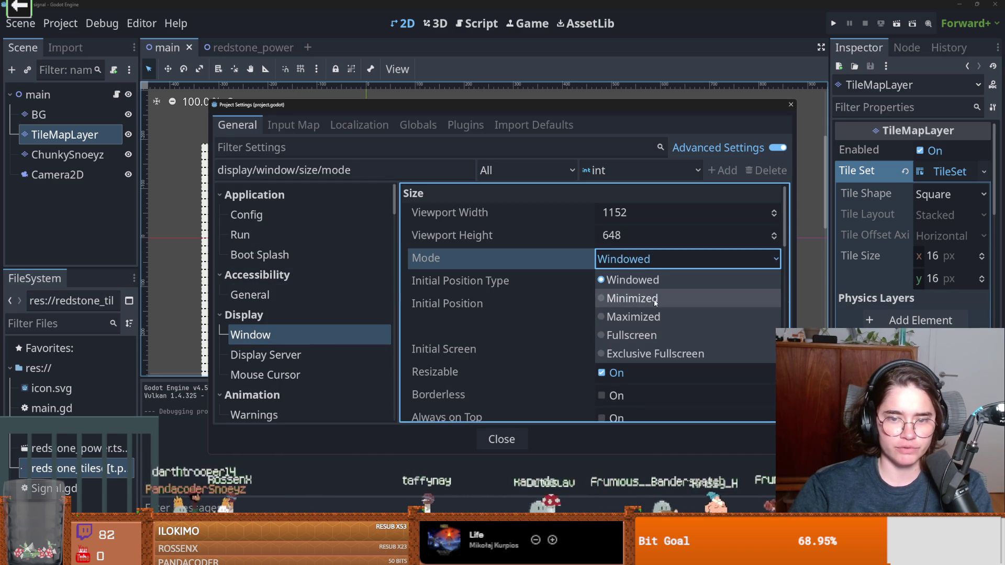
left_click(637, 281)
scroll(579, 294, "down", 2)
scroll(579, 294, "up", 2)
scroll(608, 300, "down", 4)
scroll(607, 300, "up", 4)
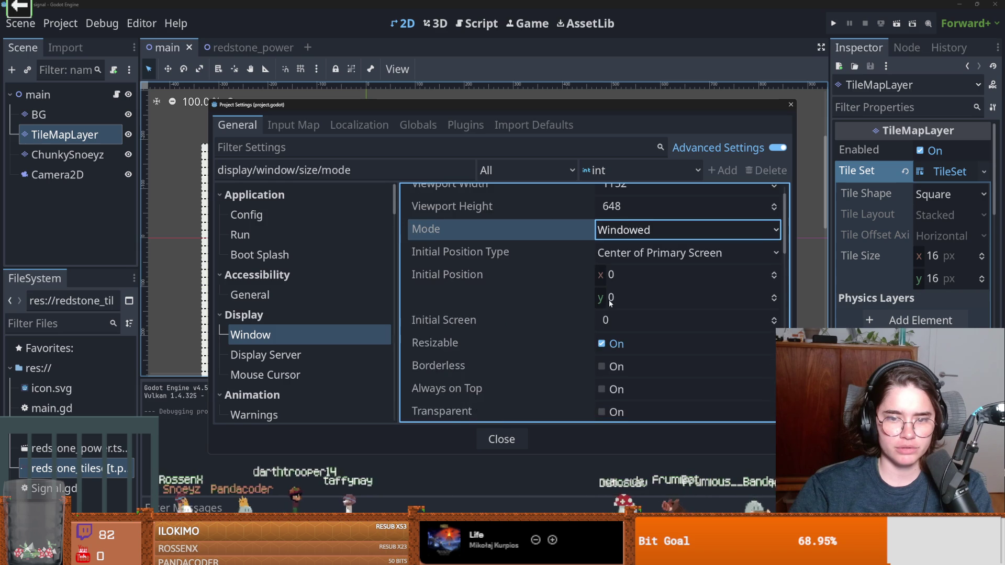
scroll(610, 303, "up", 1)
scroll(580, 311, "down", 10)
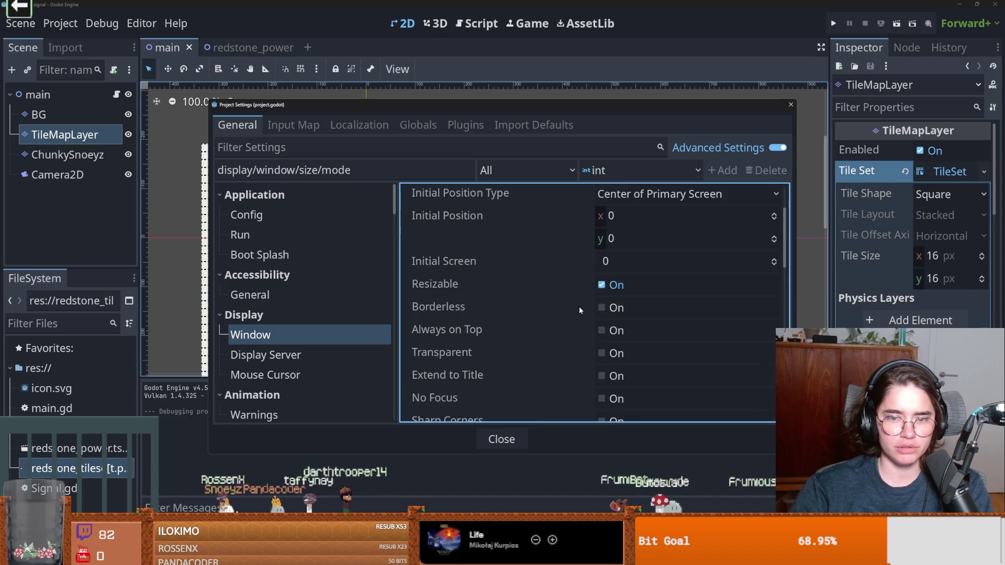
Set stretch mode to canvas_items and aspect to expand, then close Project Settings.
left_click(628, 297)
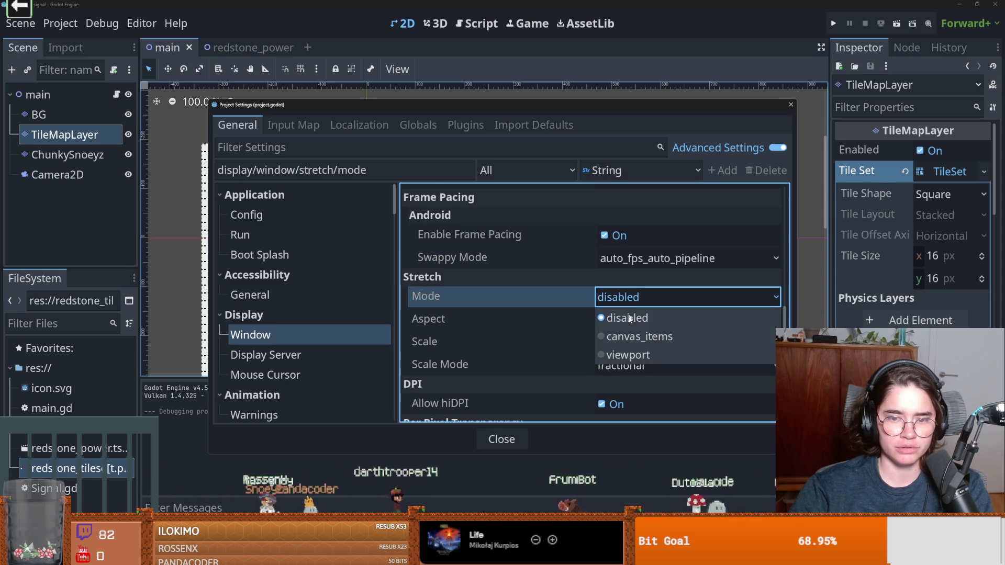
left_click(626, 352)
left_click(628, 297)
left_click(628, 335)
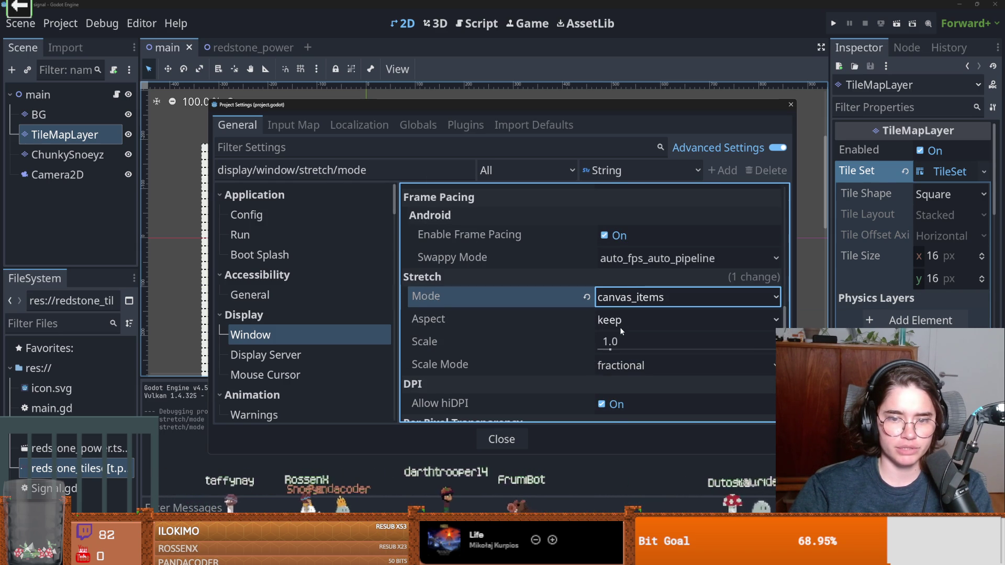
left_click(628, 320)
left_click(635, 397)
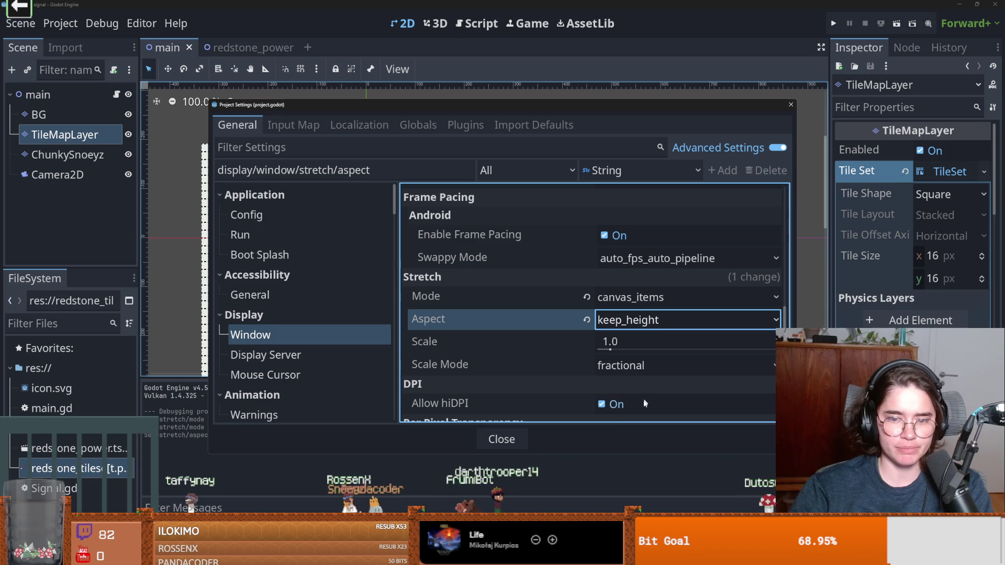
left_click(636, 320)
left_click(640, 415)
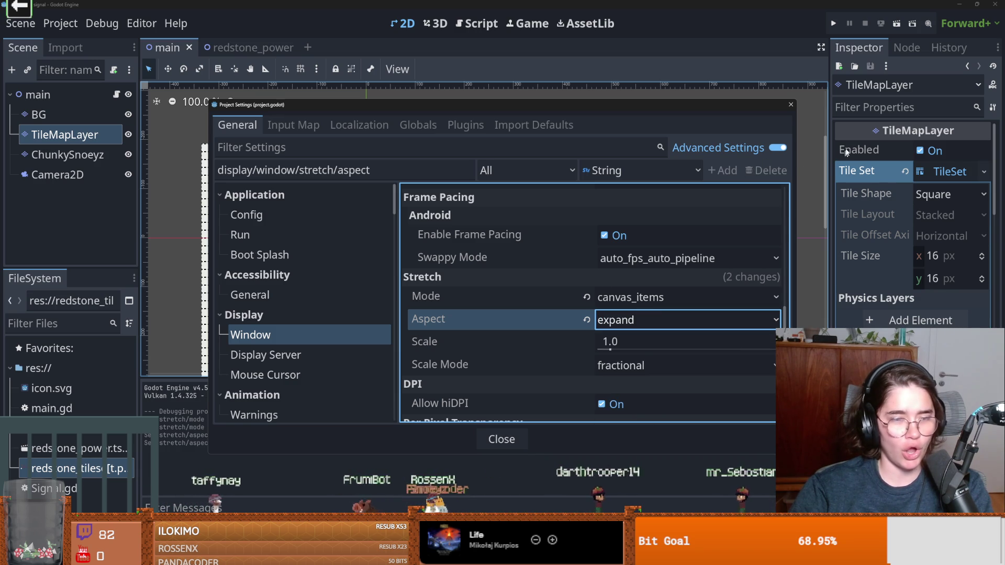
left_click(791, 104)
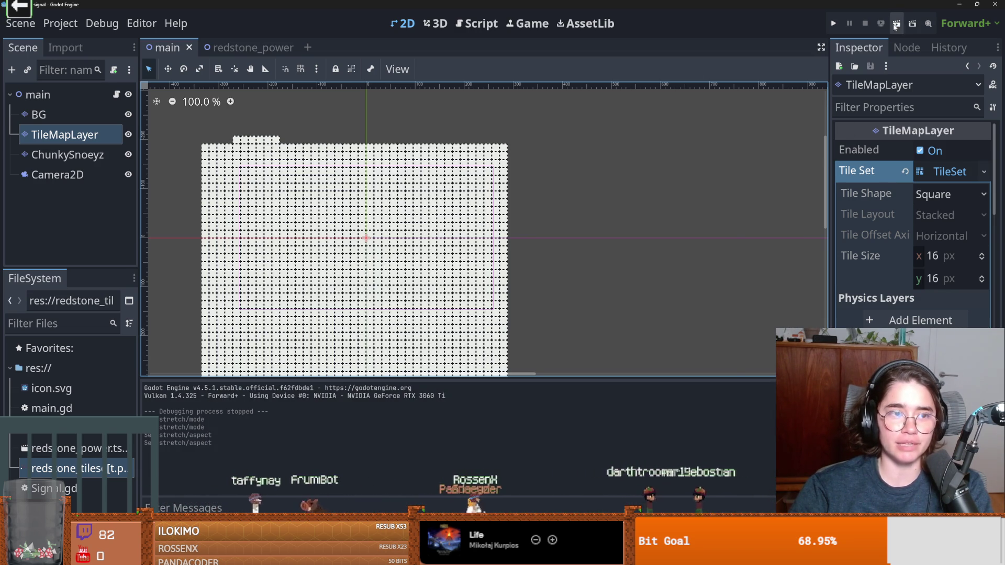
Run the game maximized, draw a connected redstone line across the grid, then close it.
left_click(895, 24)
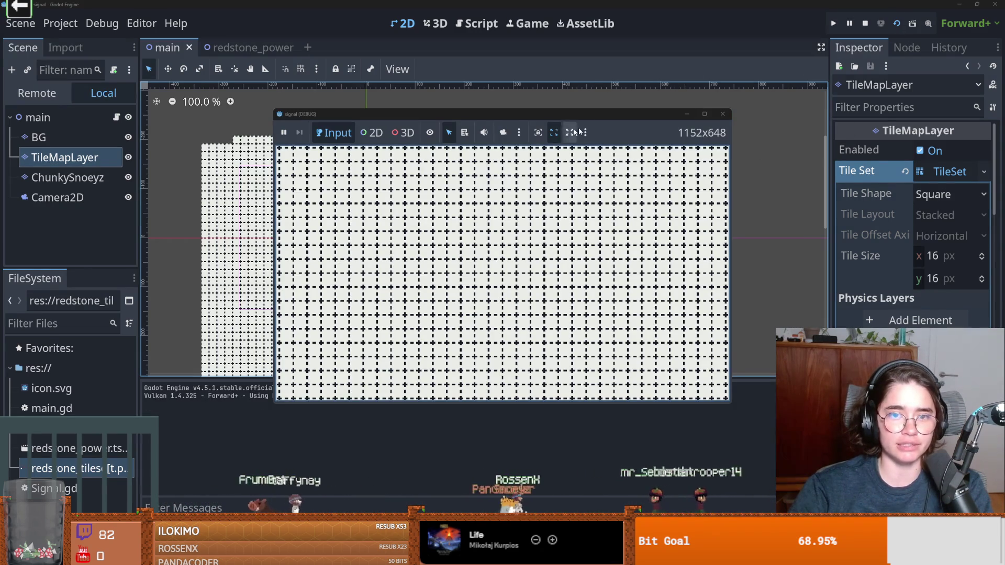
left_click(706, 114)
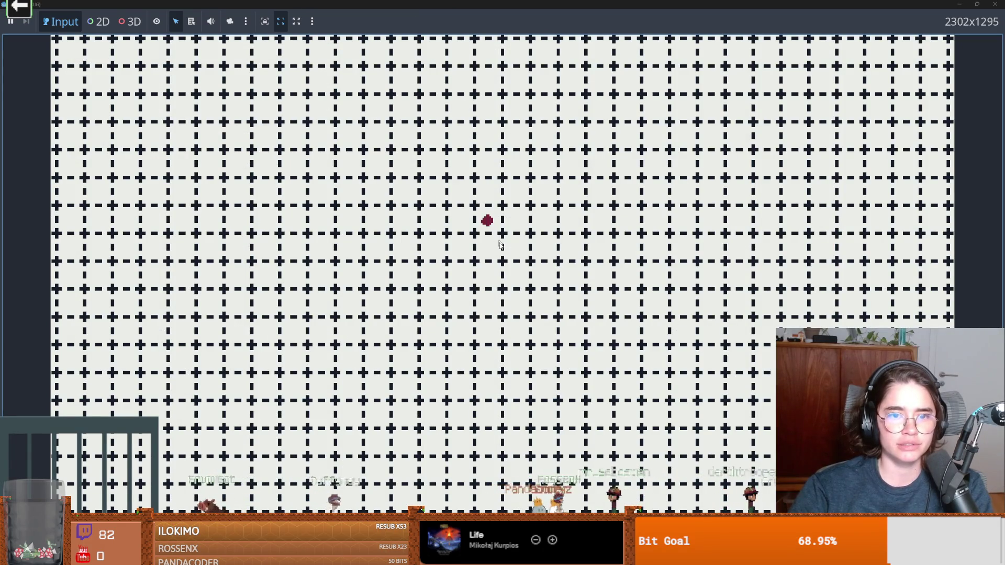
left_click_drag(492, 252, 524, 255)
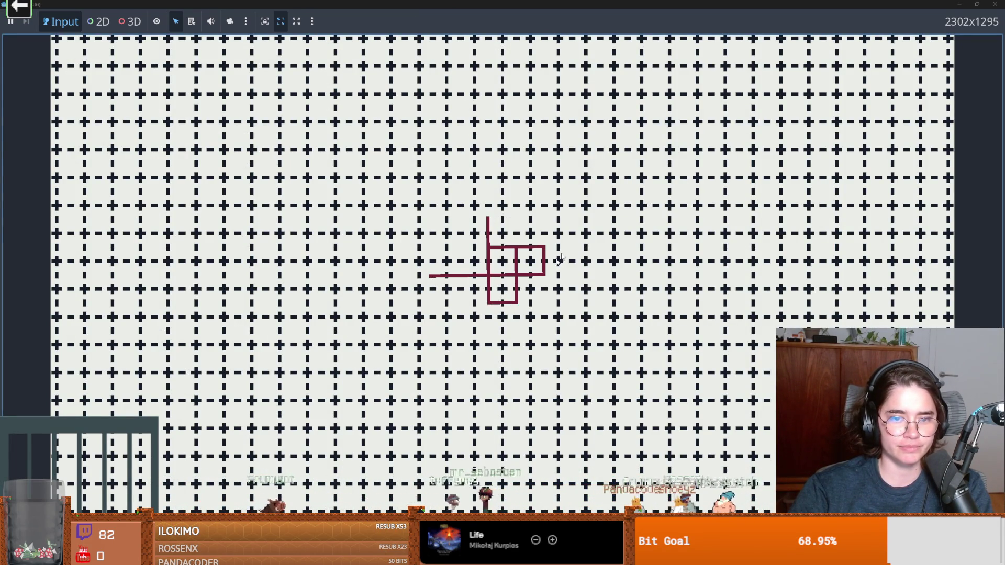
left_click_drag(665, 4, 580, 293)
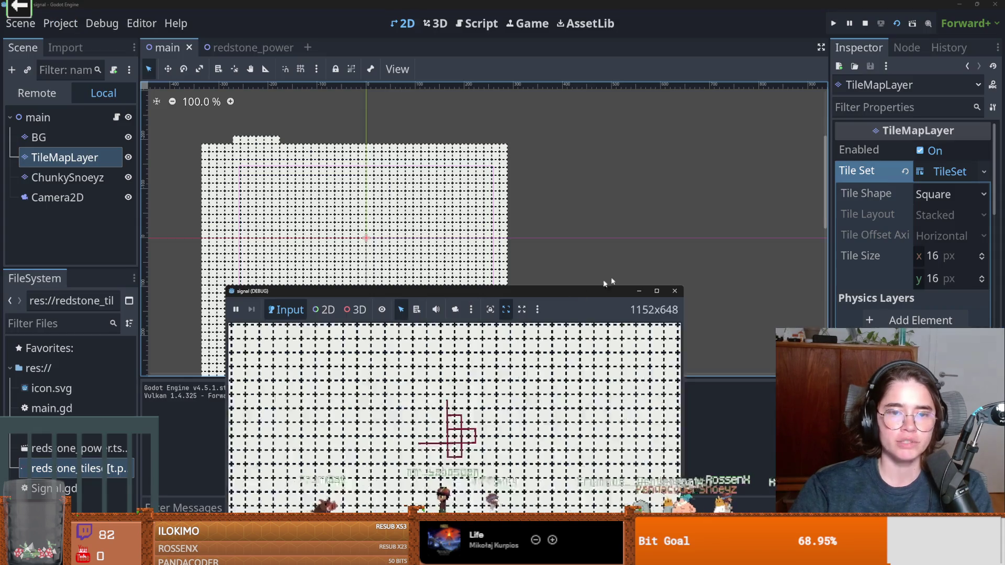
left_click(675, 291)
left_click_drag(421, 378, 451, 309)
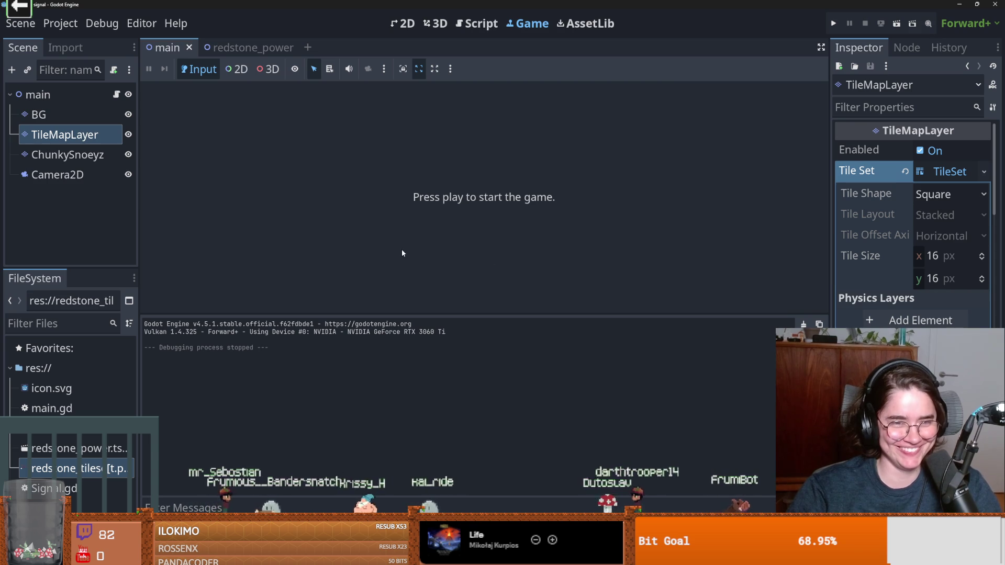
Shrink the output panel and readjust the width of the scene and file docks.
mouse_move(421, 314)
left_mouse_down()
mouse_move(445, 359)
mouse_move(445, 390)
left_mouse_up()
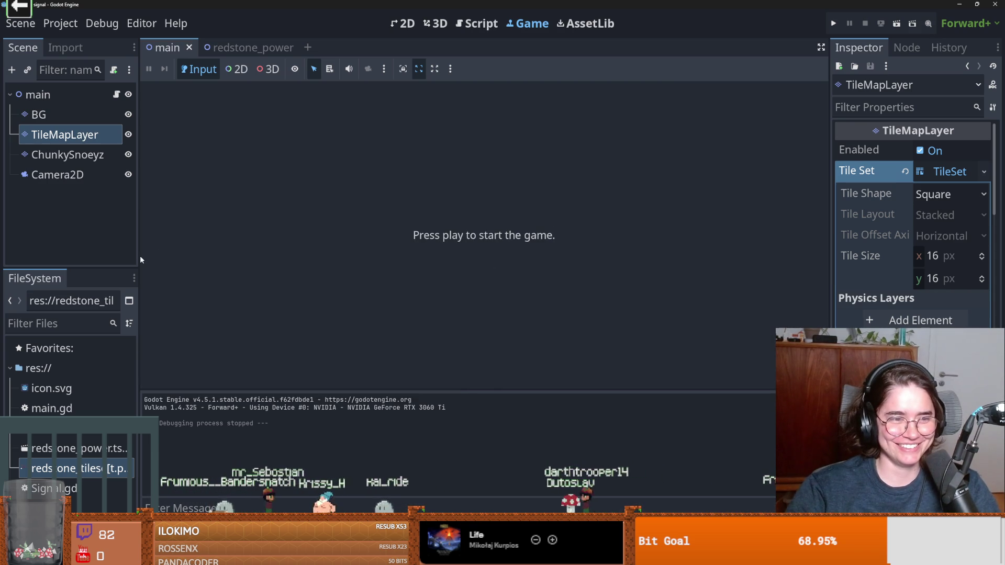
mouse_move(139, 257)
left_mouse_down()
mouse_move(221, 254)
mouse_move(207, 251)
left_mouse_up()
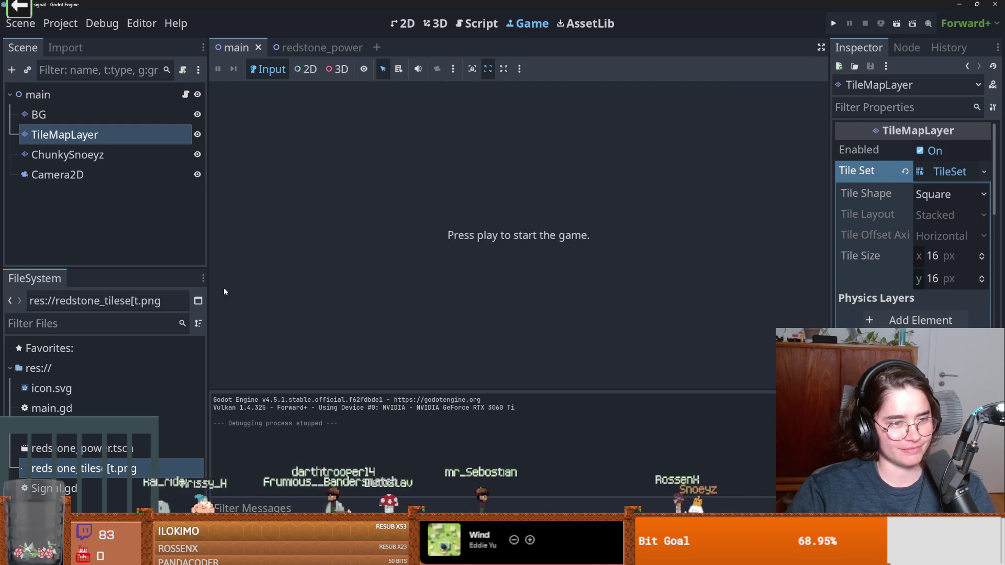
mouse_move(208, 289)
left_mouse_down()
mouse_move(216, 283)
mouse_move(183, 283)
left_mouse_up()
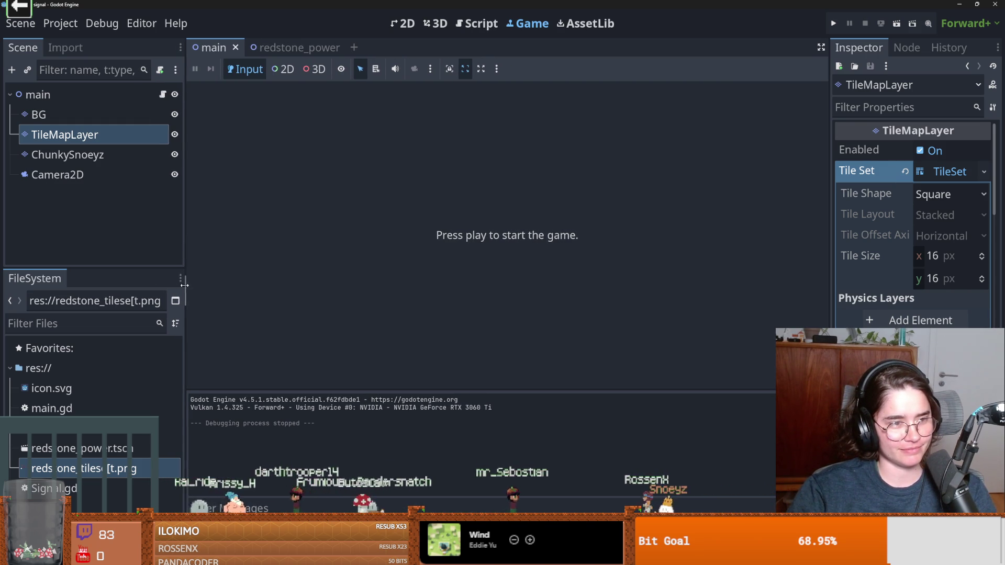
Select ChunkySnoeyz, flip between the redstone_power and main scene tabs, and widen the Inspector.
left_click(121, 152)
left_click(285, 48)
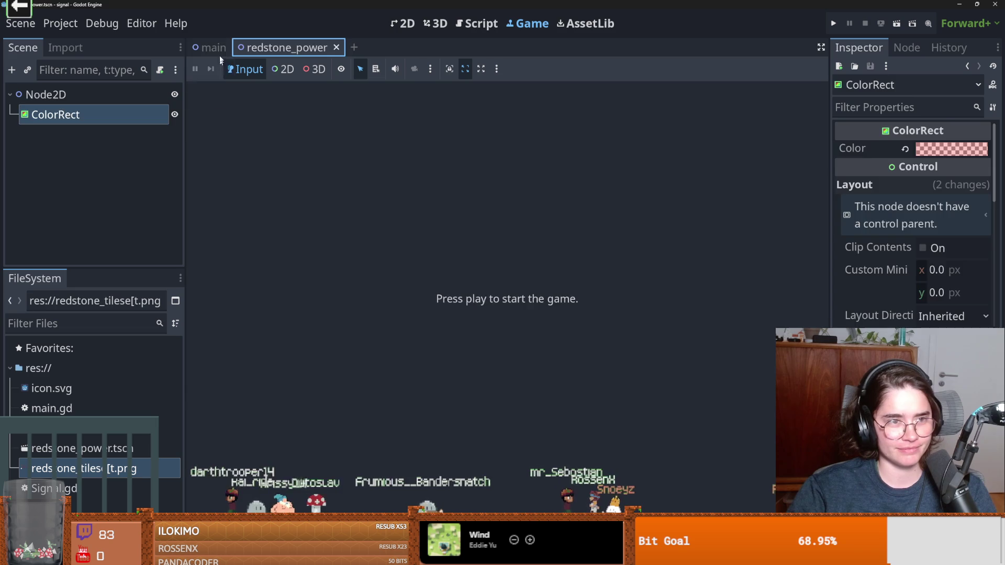
left_click(212, 48)
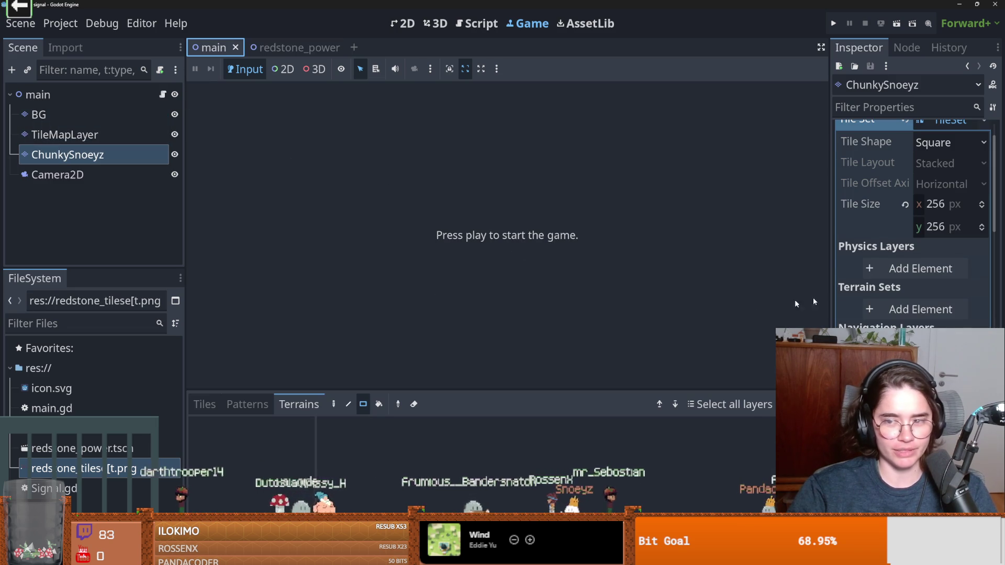
left_click_drag(830, 285, 772, 286)
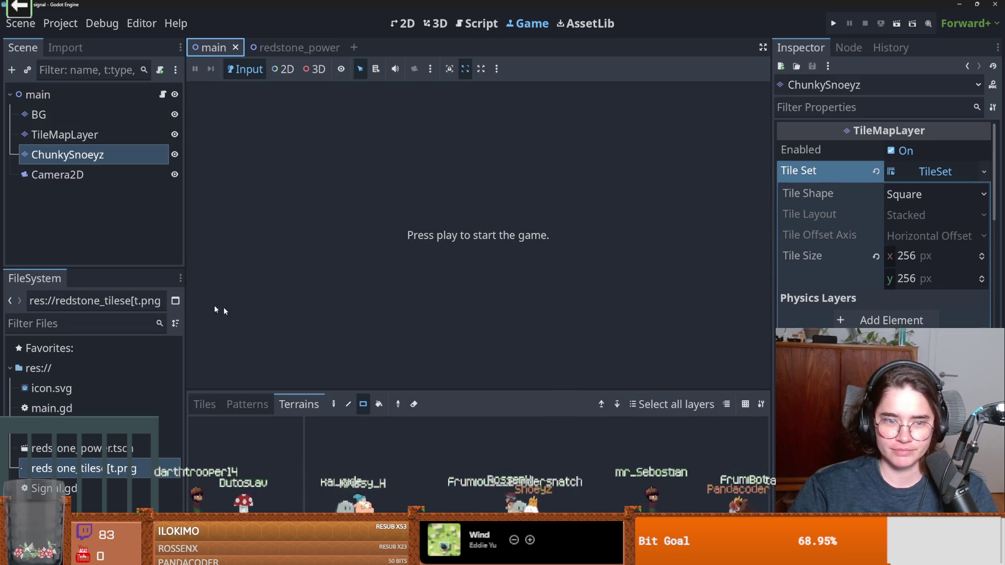
Select TileMapLayer, zoom the main scene's 2D view onto the tile grid, then switch to Aseprite.
left_click(79, 134)
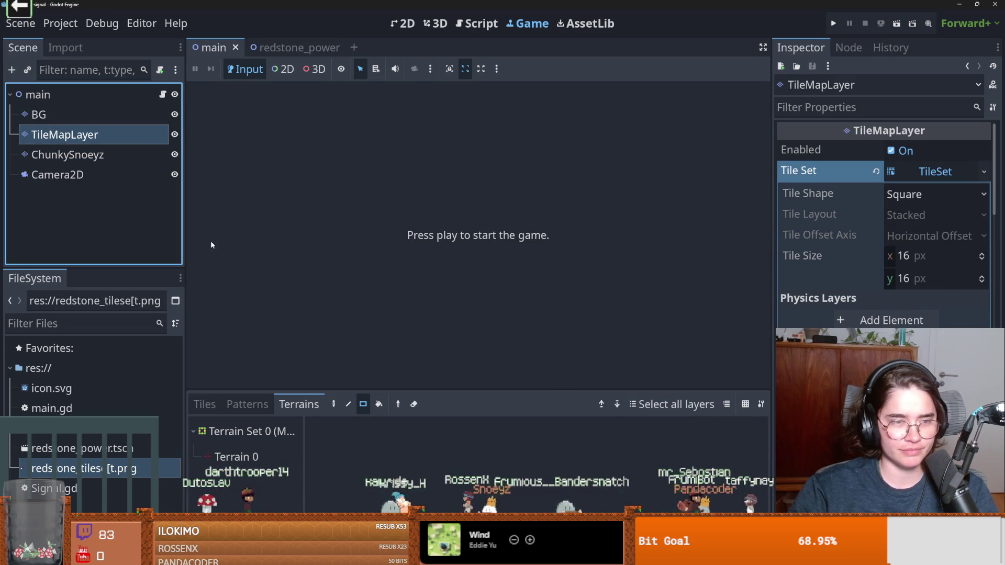
left_click(296, 48)
left_click(212, 48)
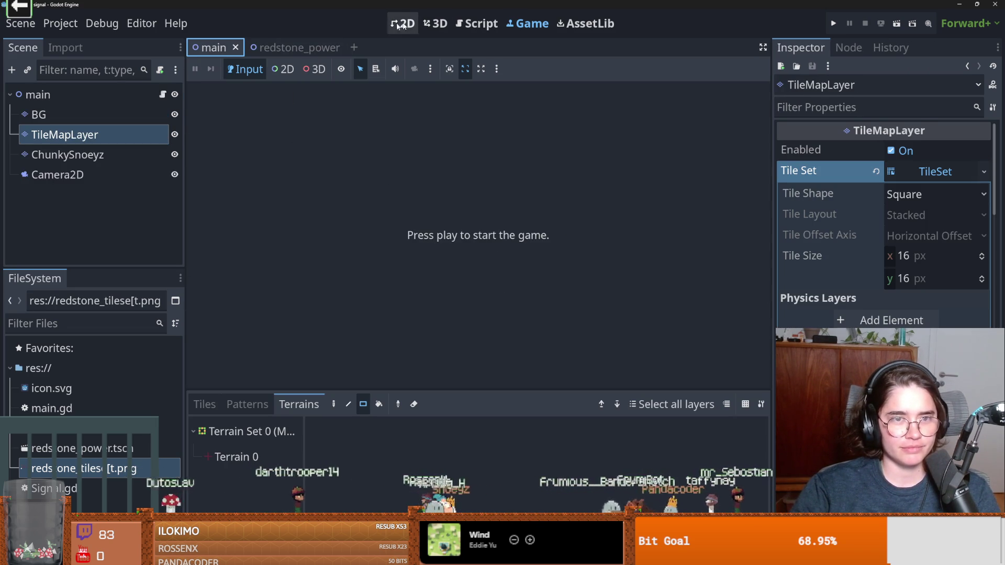
scroll(447, 277, "up", 5)
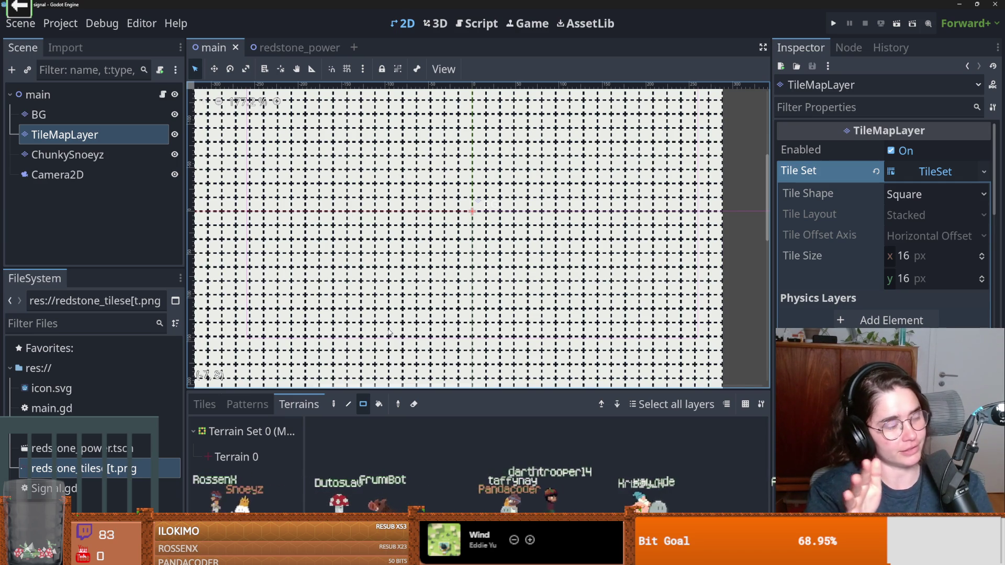
key("ctrl+equal")
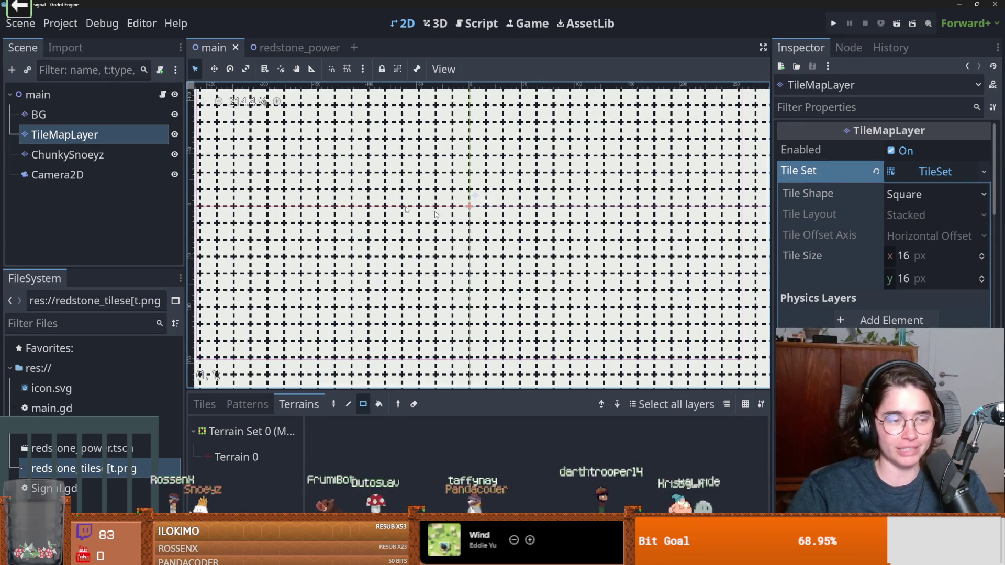
mouse_move(403, 510)
left_click(367, 502)
Maximize Aseprite and extend the tileset canvas downward with Canvas Size.
double_click(583, 5)
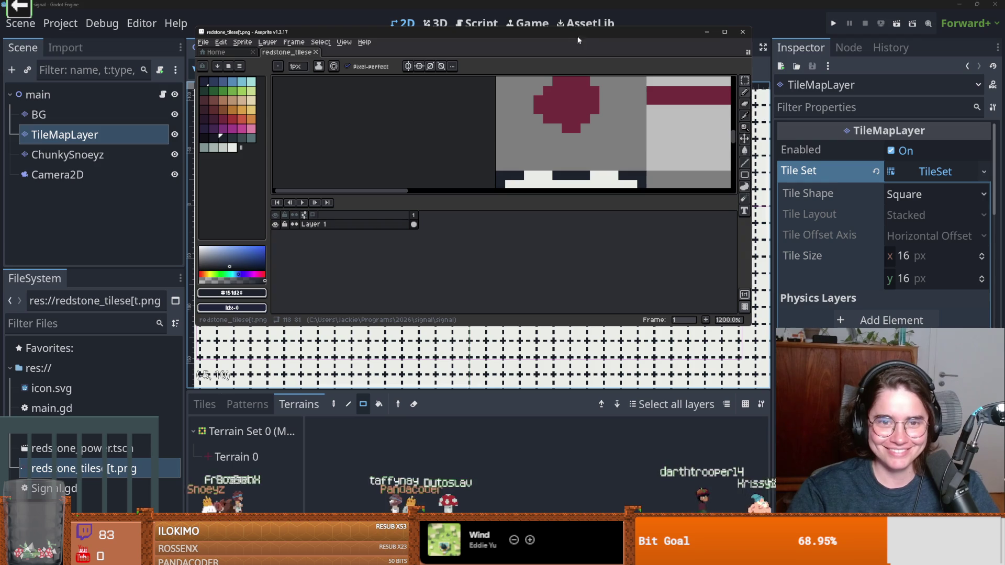
double_click(583, 36)
scroll(644, 185, "down", 8)
scroll(618, 199, "up", 4)
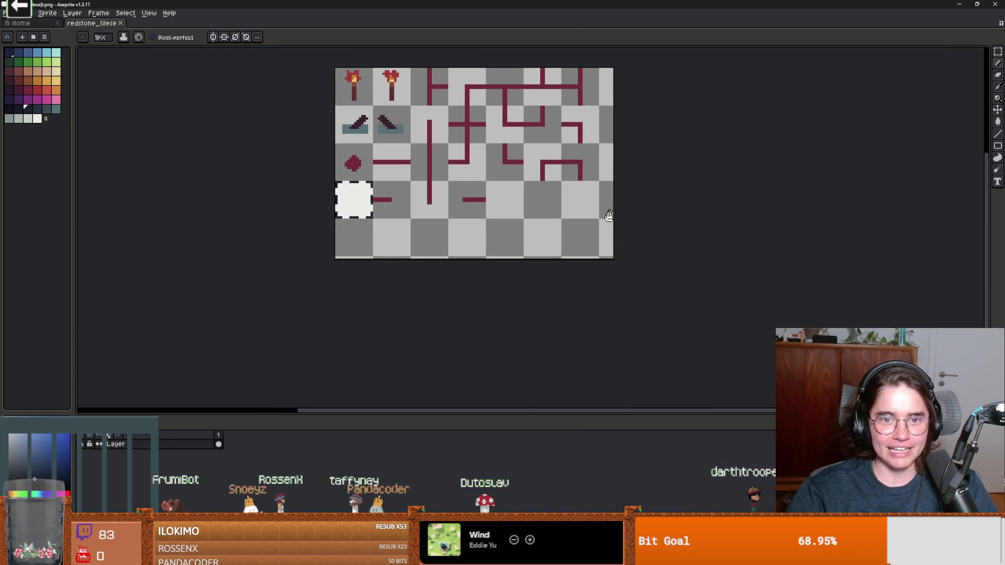
left_click_drag(502, 184, 505, 185)
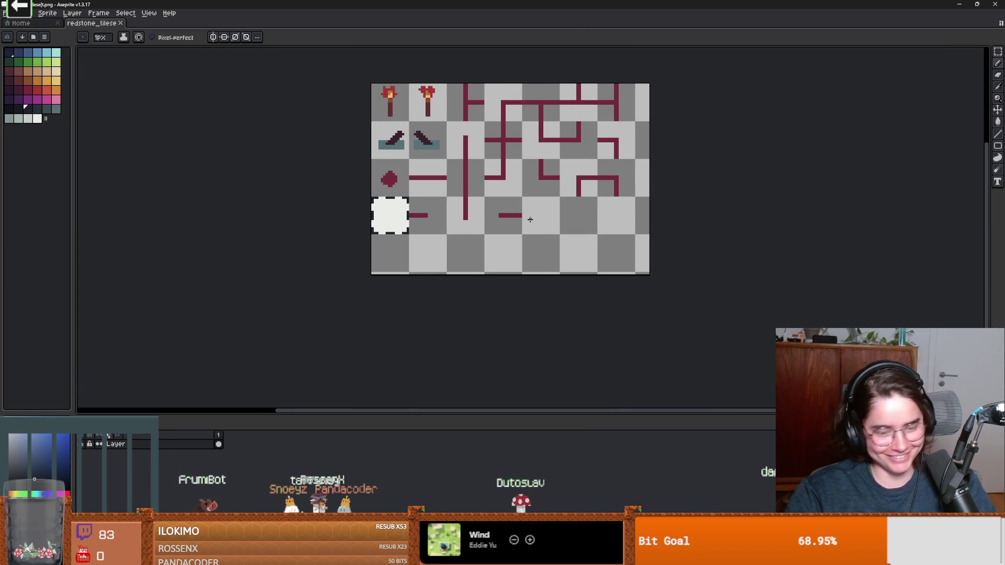
key("ctrl+alt+c")
mouse_move(541, 278)
left_mouse_down()
mouse_move(540, 287)
mouse_move(431, 341)
left_mouse_up()
left_click(167, 248)
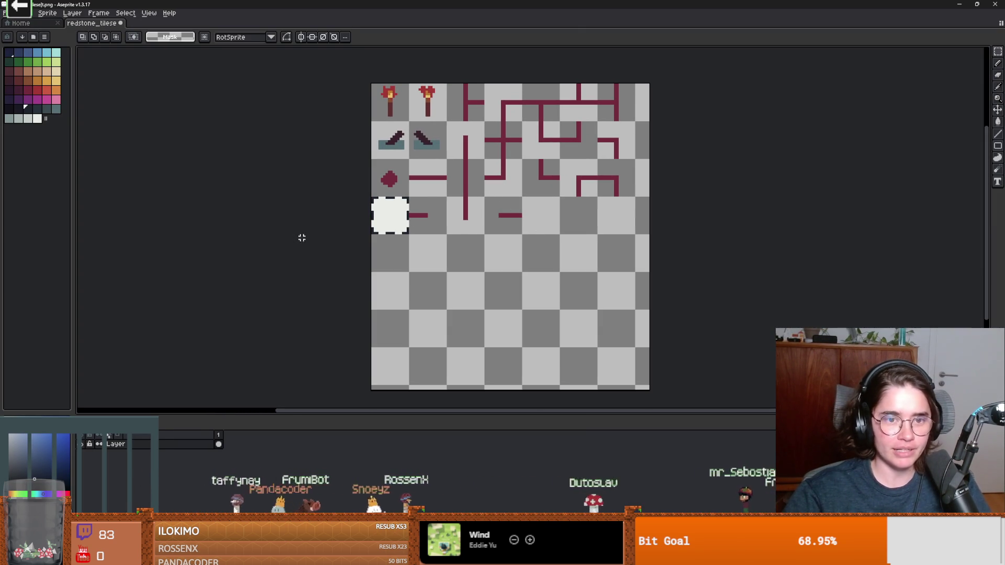
Marquee-select the redstone tile block and drag a copy into the new lower area.
left_click_drag(634, 233, 408, 82)
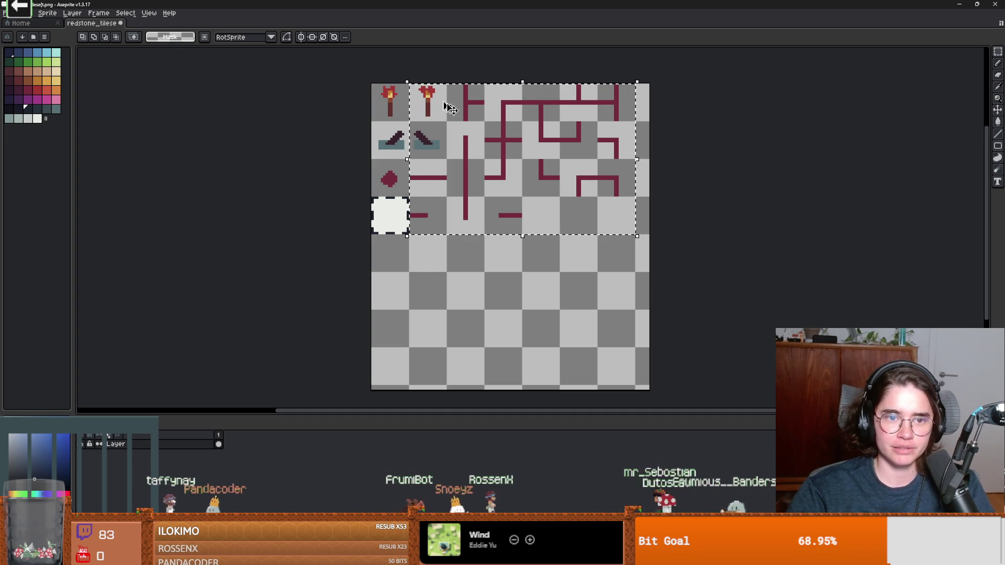
scroll(551, 195, "down", 2)
left_click_drag(563, 144, 560, 292)
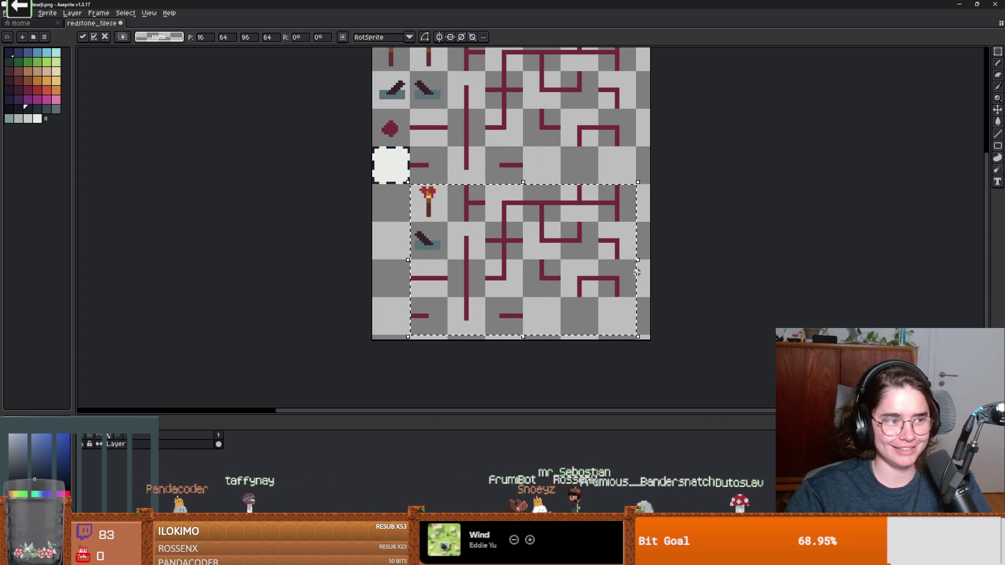